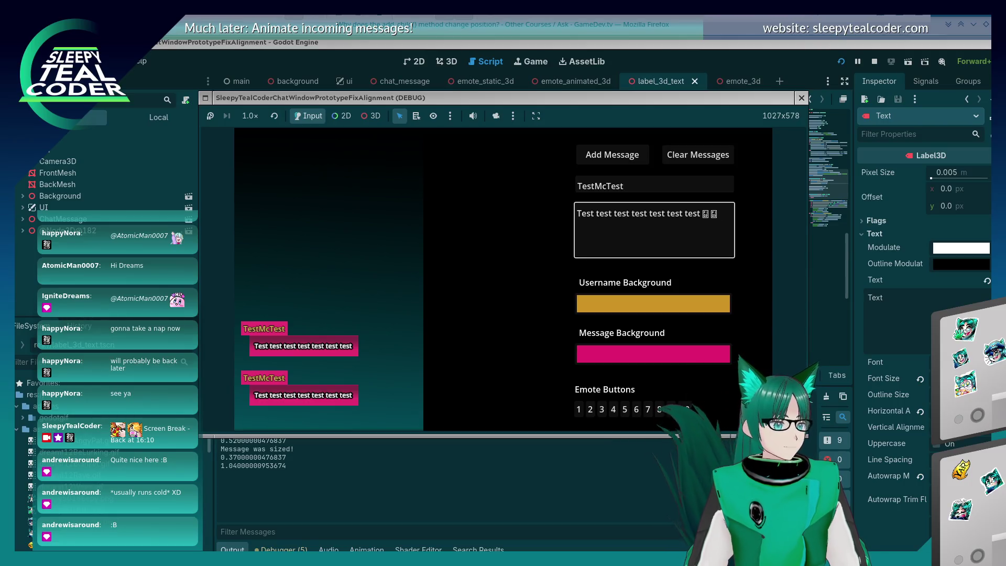
- Paste emotes into both lines of the test message and post it to the chat
key(ctrl+v)
key(ctrl+v)
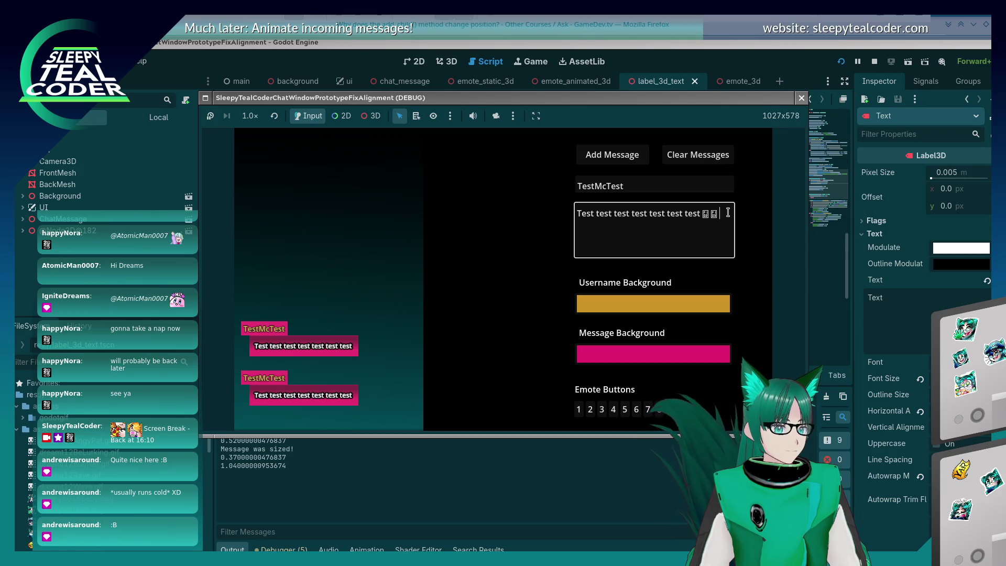
key(ctrl+v)
key(ctrl+v)
key(ctrl+v)
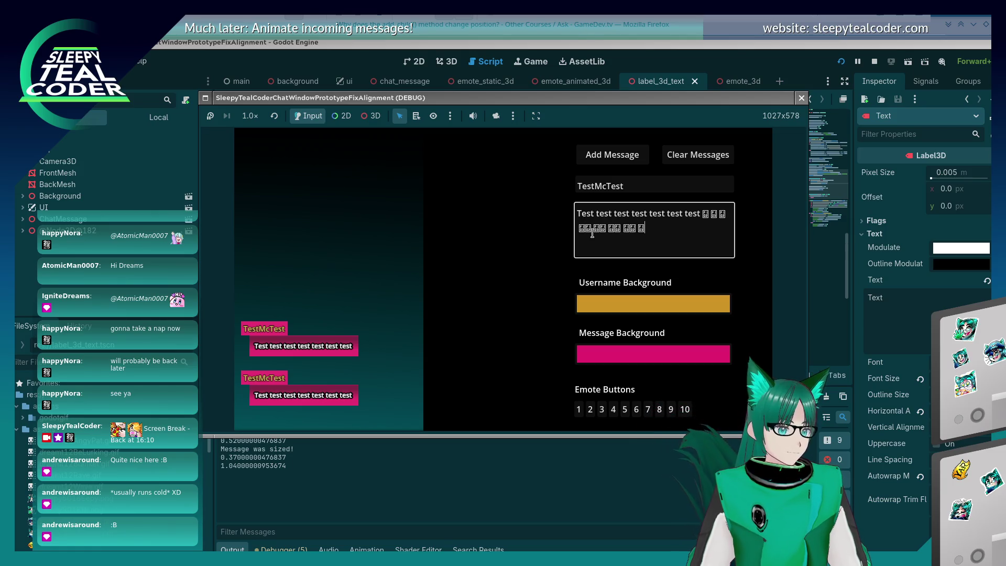
click(587, 229)
key(ctrl+v)
key(ctrl+v)
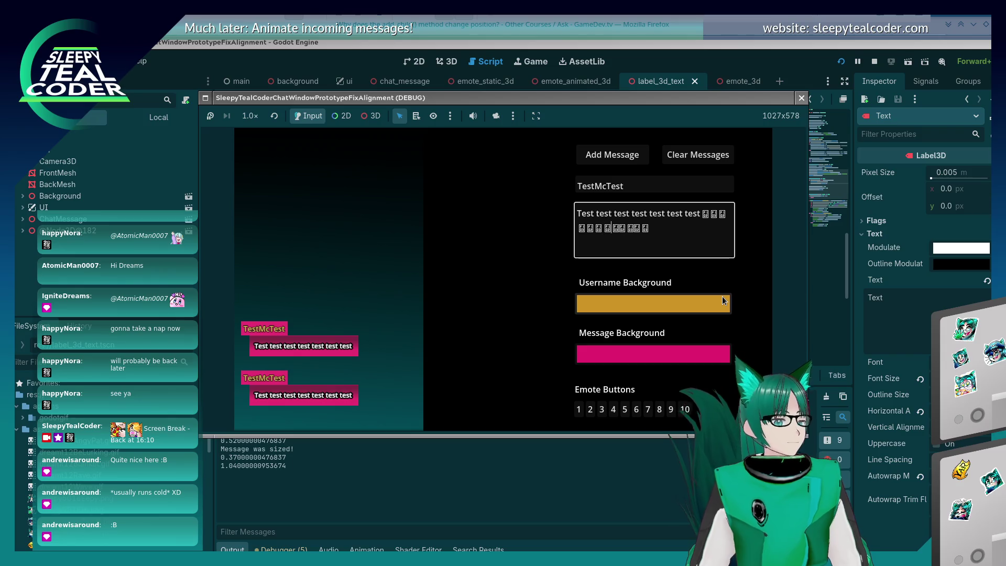
key(ctrl+v)
key(ctrl+v)
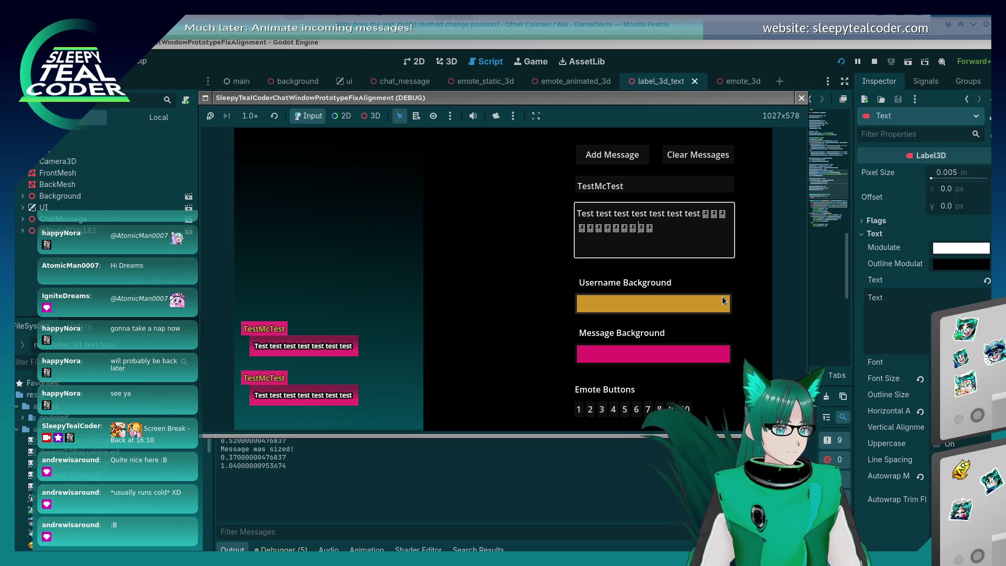
click(612, 154)
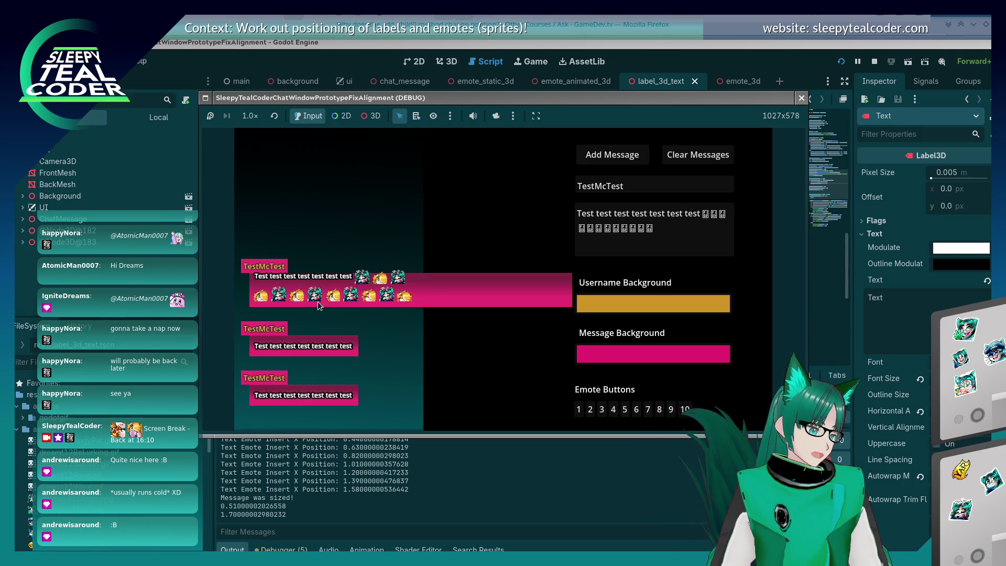
- Replace the last run of emotes with a longer pasted run and post that message
click(666, 236)
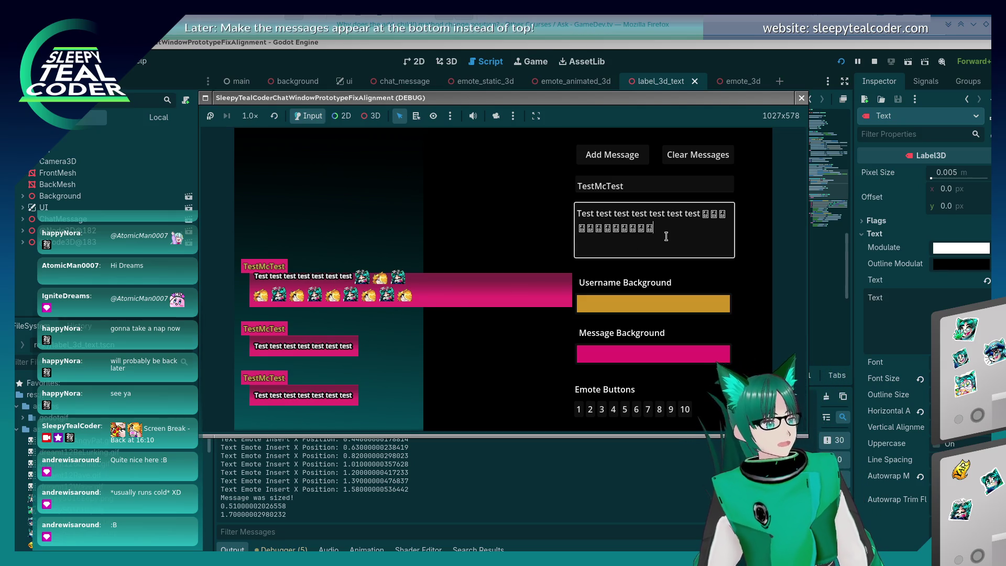
double_click(666, 236)
key(ctrl+v)
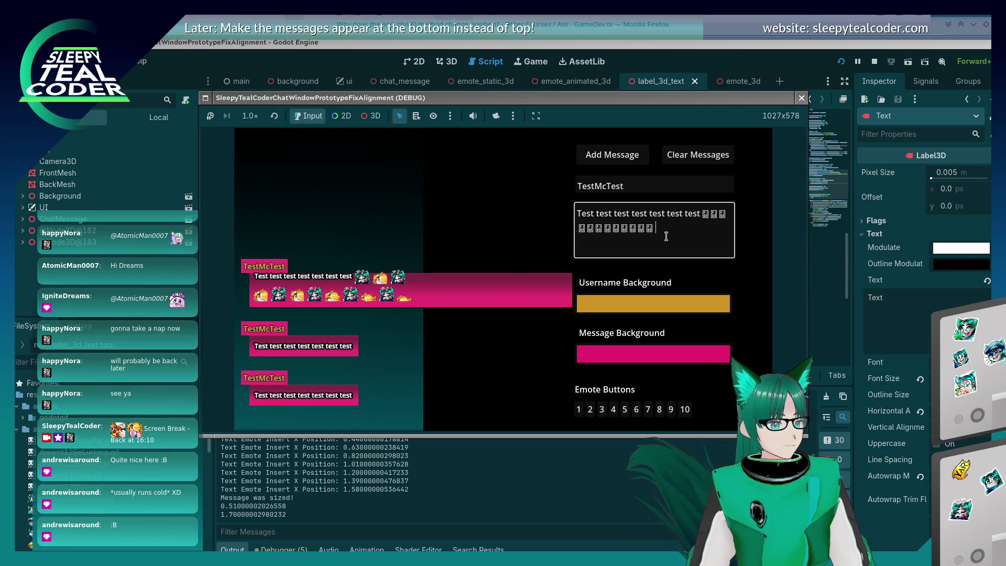
click(619, 157)
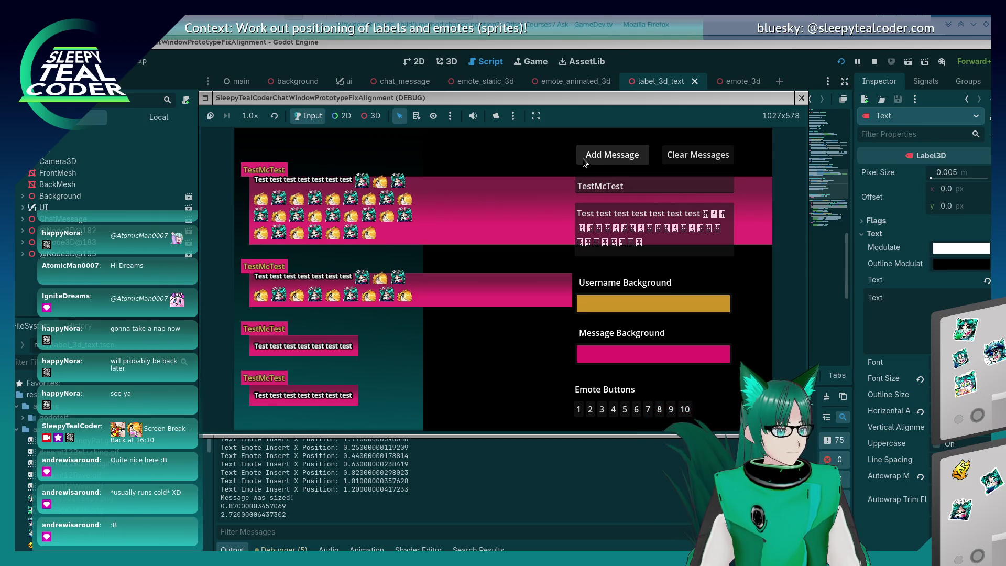
- Stop the game with F8 and return to main.gd in the script editor
key(F8)
- Scroll through main.gd's _physics_process positioning code, glancing at the running game's chat messages
scroll(452, 295, down, 5)
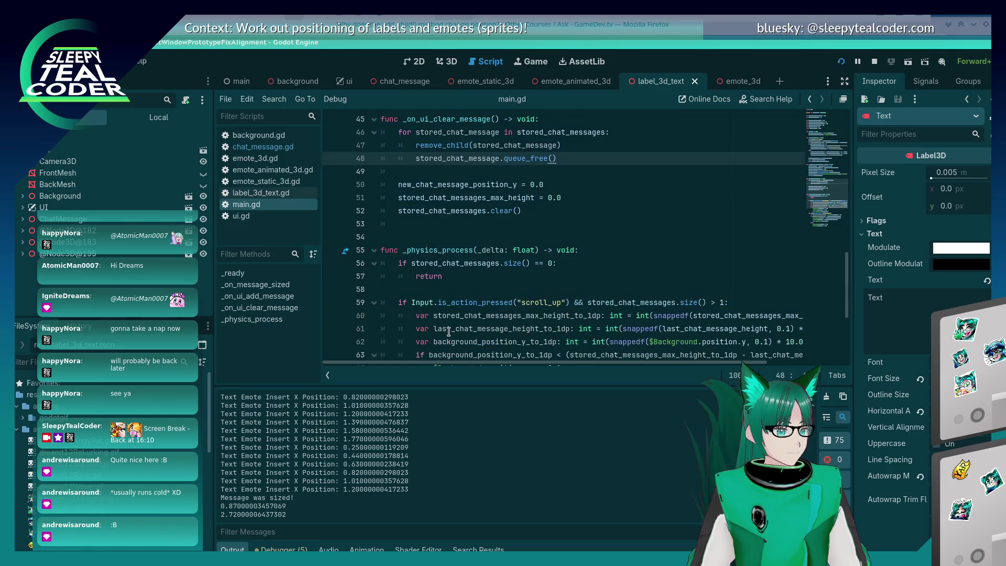
scroll(453, 295, up, 5)
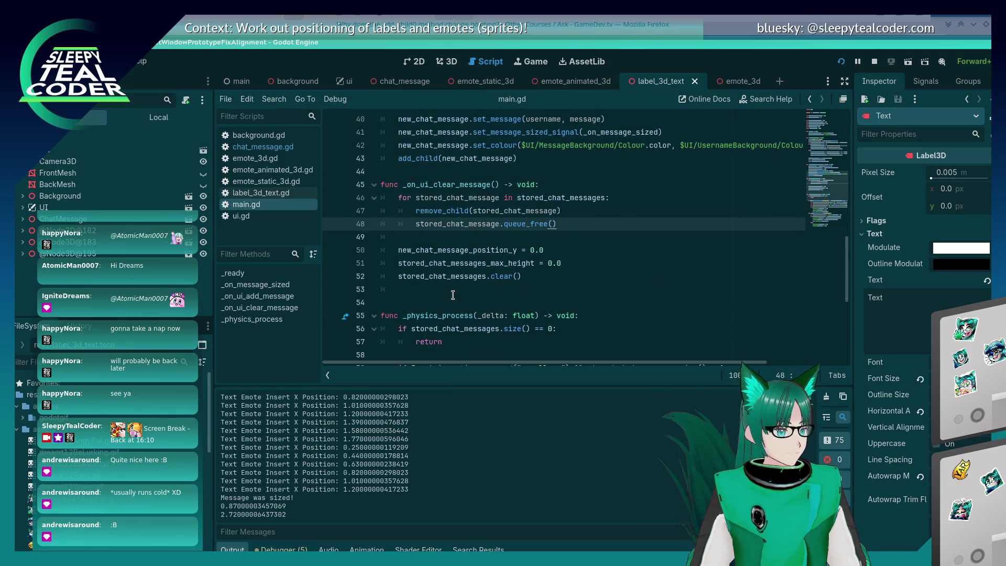
click(580, 275)
key(alt+Tab)
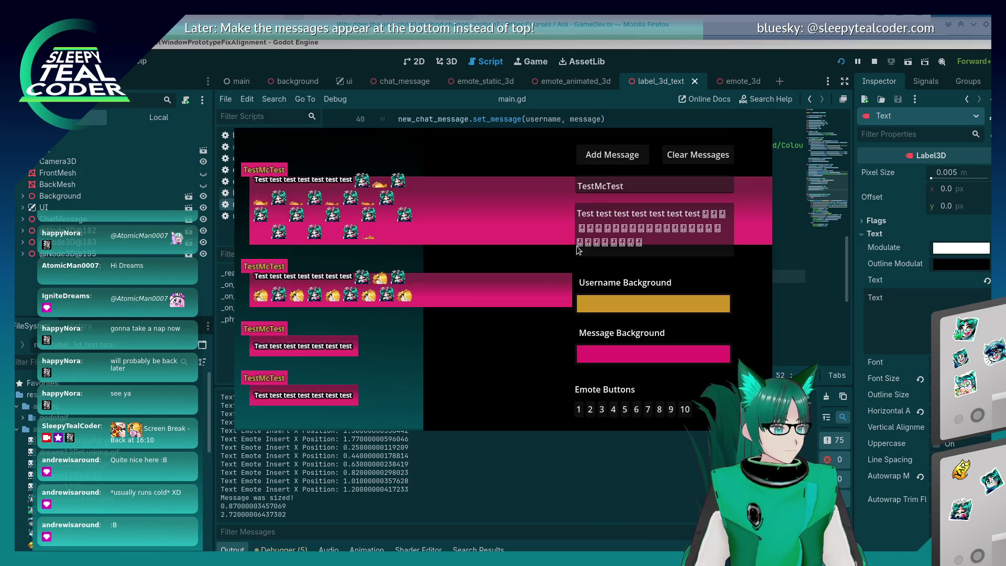
key(alt+Tab)
scroll(569, 250, down, 2)
scroll(543, 271, up, 3)
scroll(543, 271, down, 7)
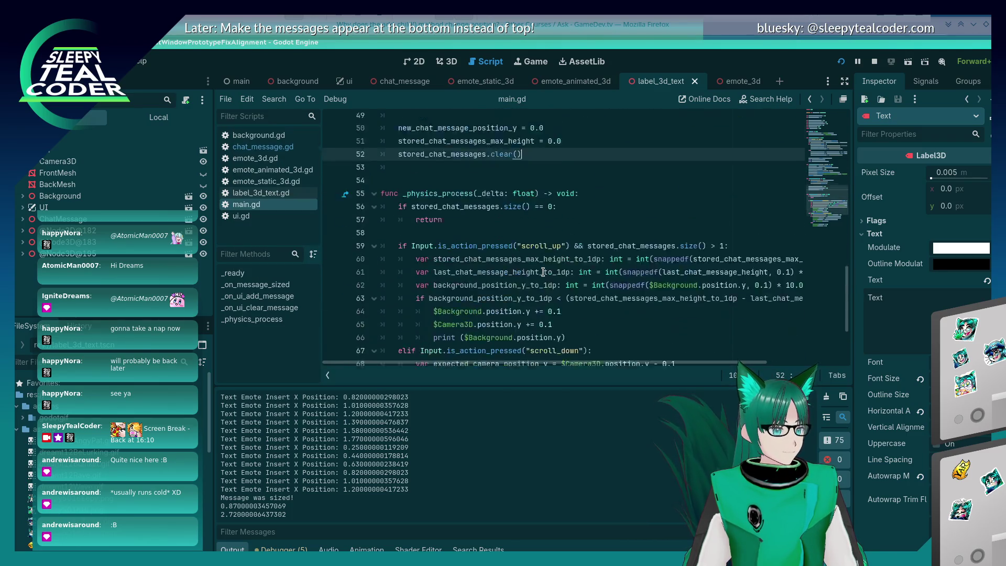
scroll(543, 271, up, 13)
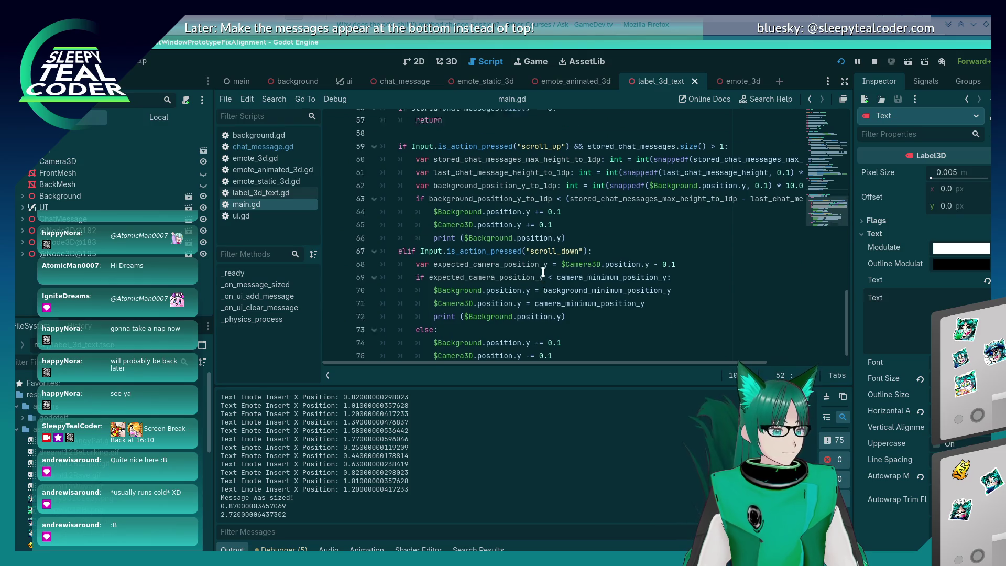
scroll(544, 271, up, 6)
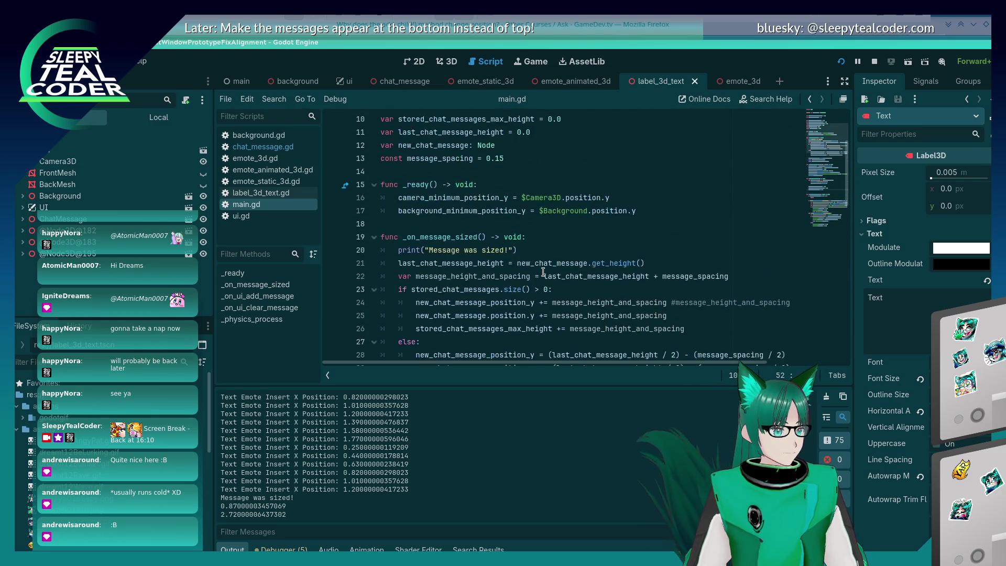
scroll(544, 272, down, 6)
scroll(543, 272, down, 3)
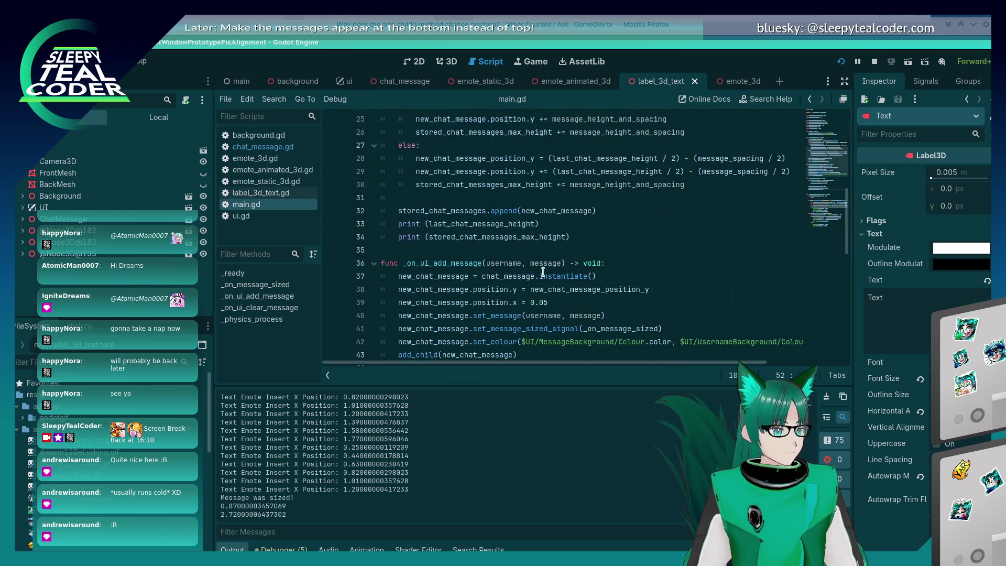
- Compare the game with main.gd's clear-message code, briefly viewing chat_message.gd before returning
key(F5)
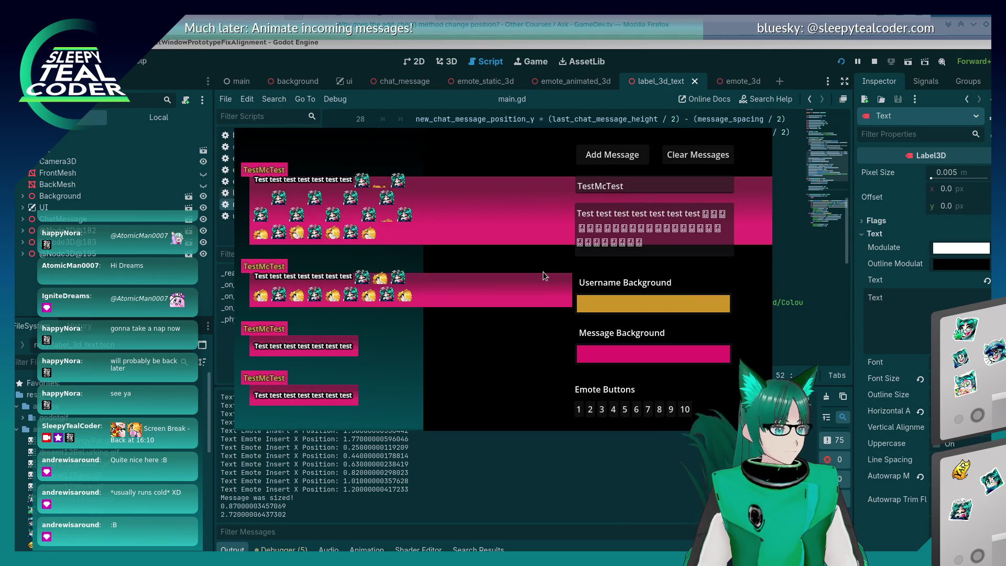
key(alt+Tab)
scroll(543, 276, down, 7)
scroll(544, 276, down, 3)
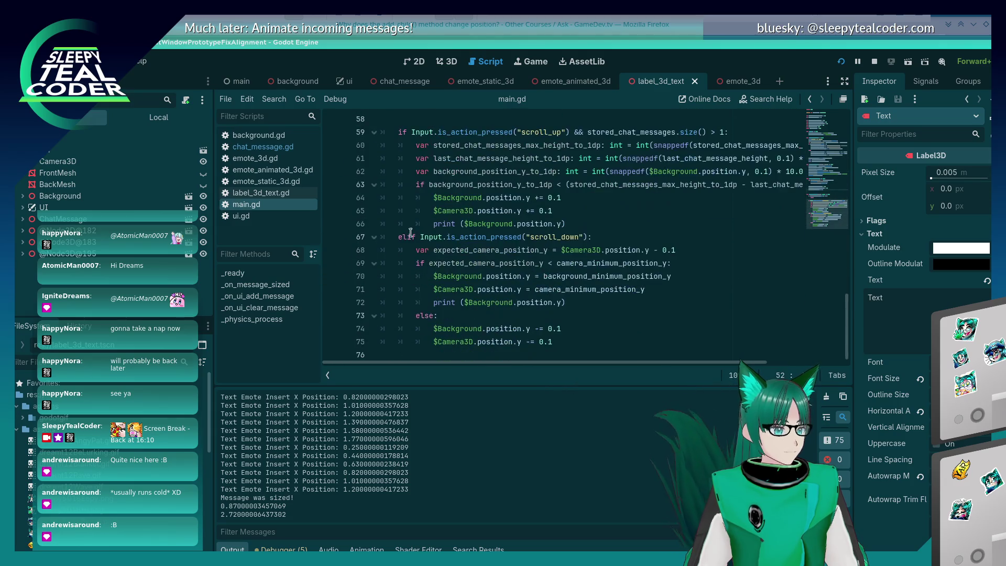
click(296, 203)
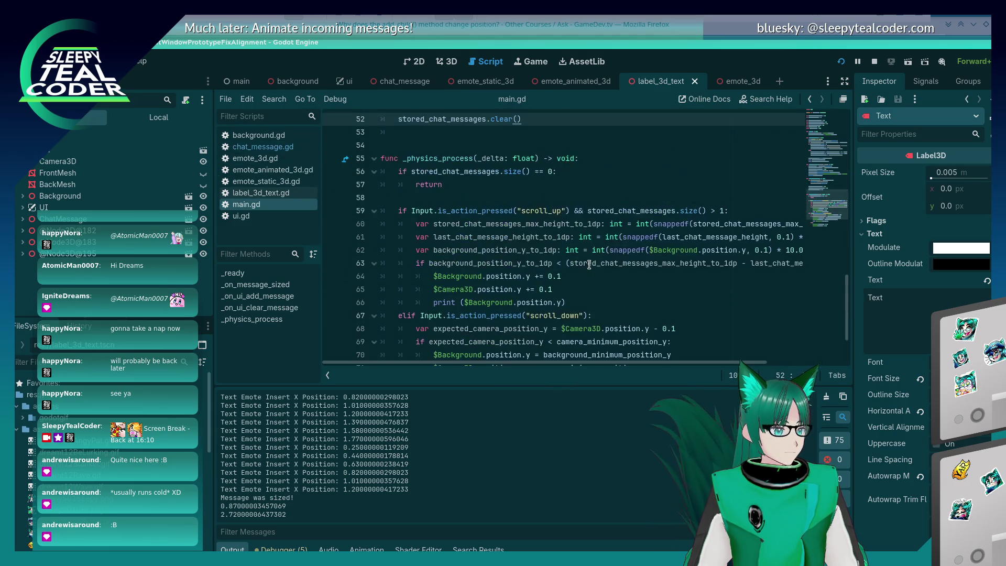
click(285, 149)
click(260, 203)
- Review main.gd's sizing code, then switch to emote_3d.gd's get_aabb, get_height and get_width functions
scroll(504, 247, down, 4)
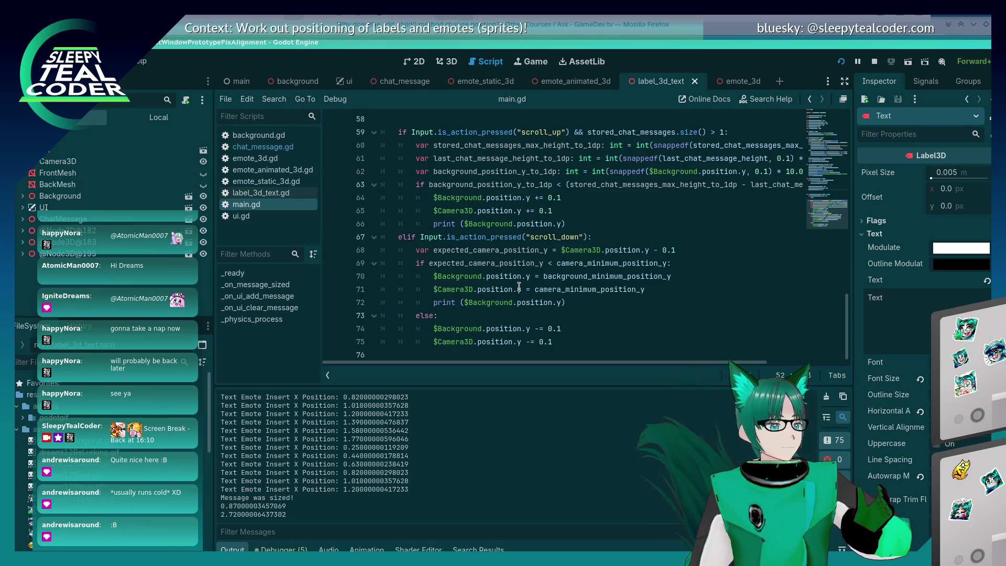
scroll(519, 287, up, 6)
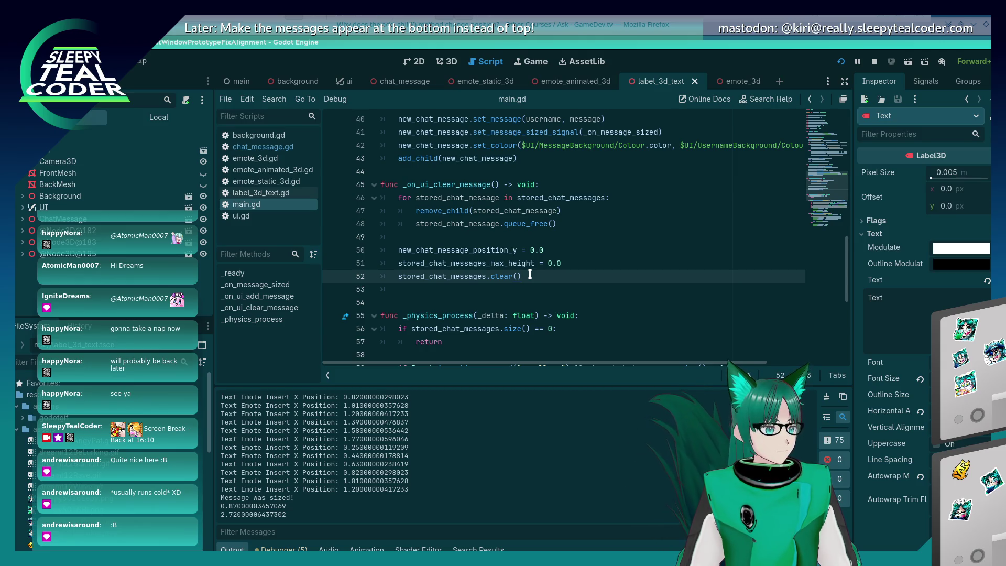
scroll(530, 274, up, 2)
scroll(529, 274, down, 8)
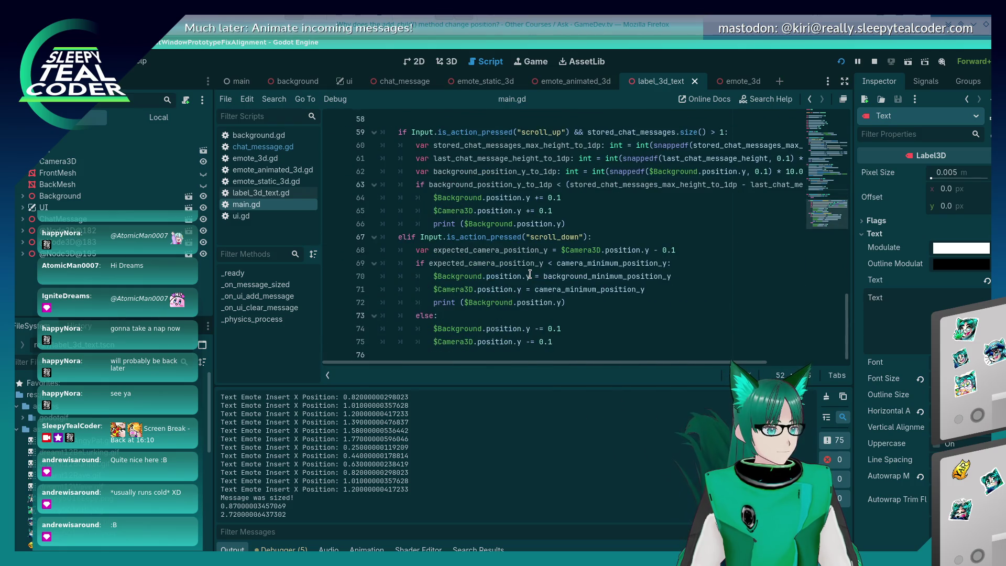
scroll(530, 274, up, 15)
click(275, 155)
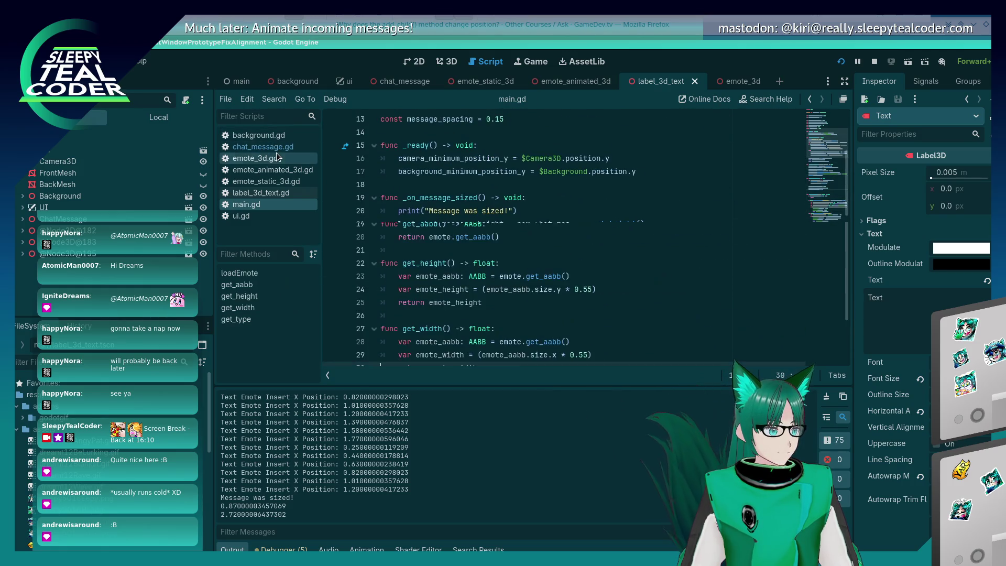
- Bring up chat_message.gd's background sizing code near line 199, check the game, and place the caret on lines 208–210
click(275, 148)
scroll(415, 246, down, 5)
scroll(415, 246, down, 6)
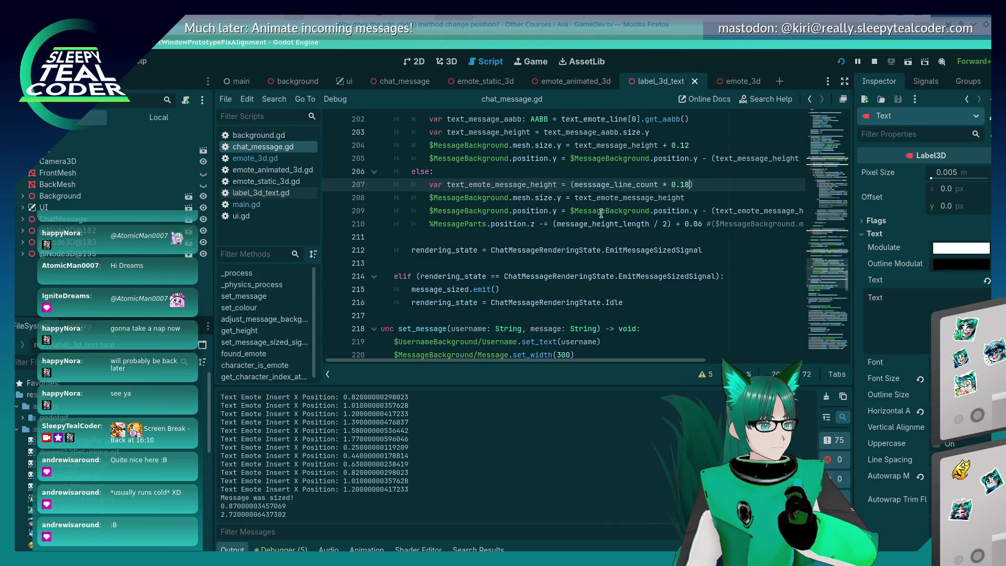
scroll(601, 213, up, 1)
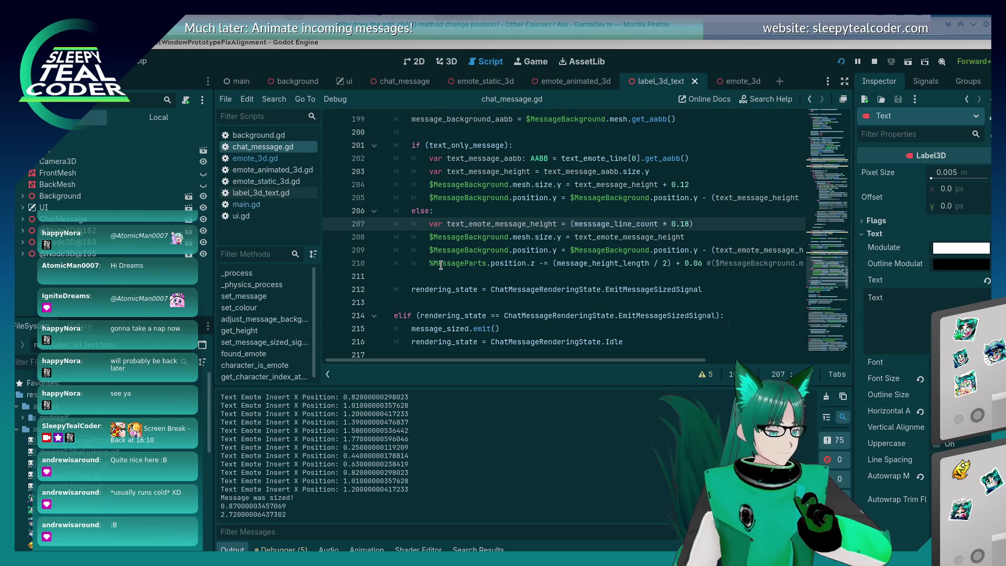
key(alt+Tab)
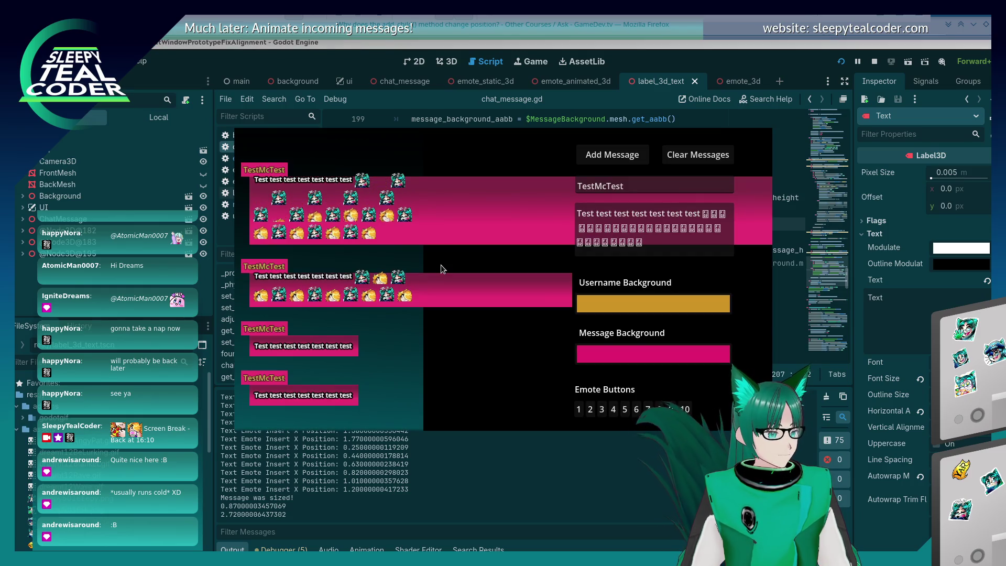
key(alt+Tab)
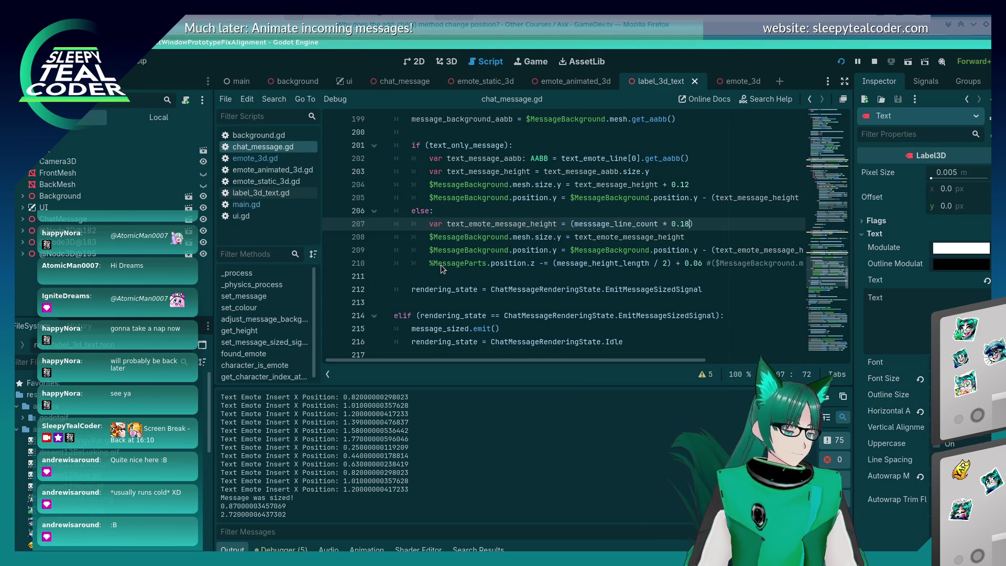
click(685, 257)
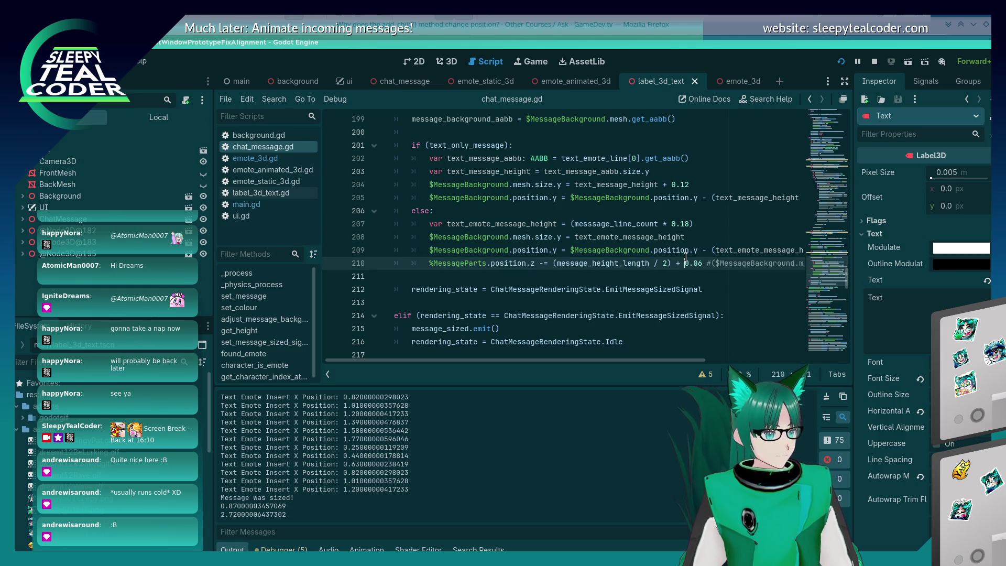
click(690, 227)
click(692, 235)
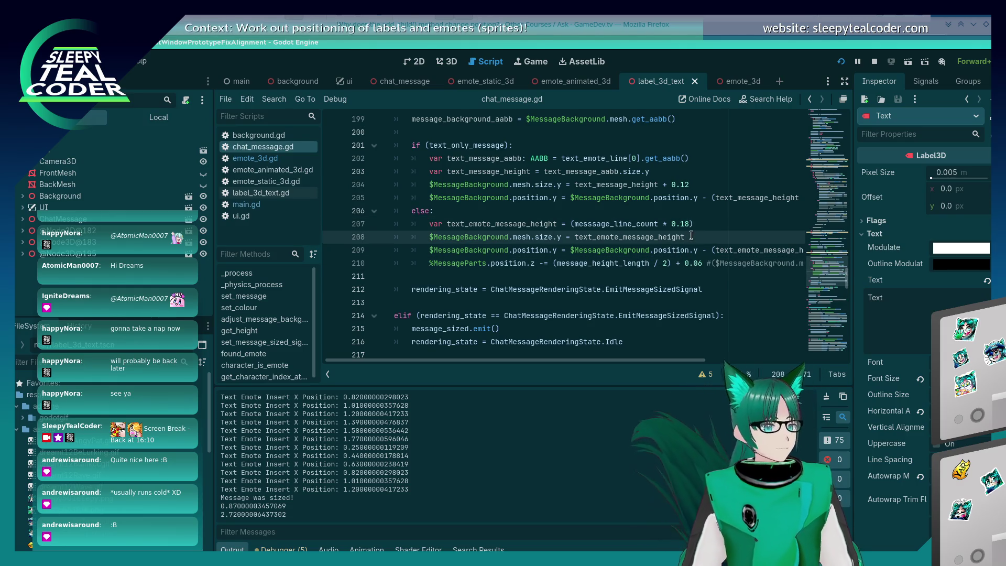
- Type 2 into the sizing code, run the game, post a test message, then stop it
text(+ 0.12)
key(F5)
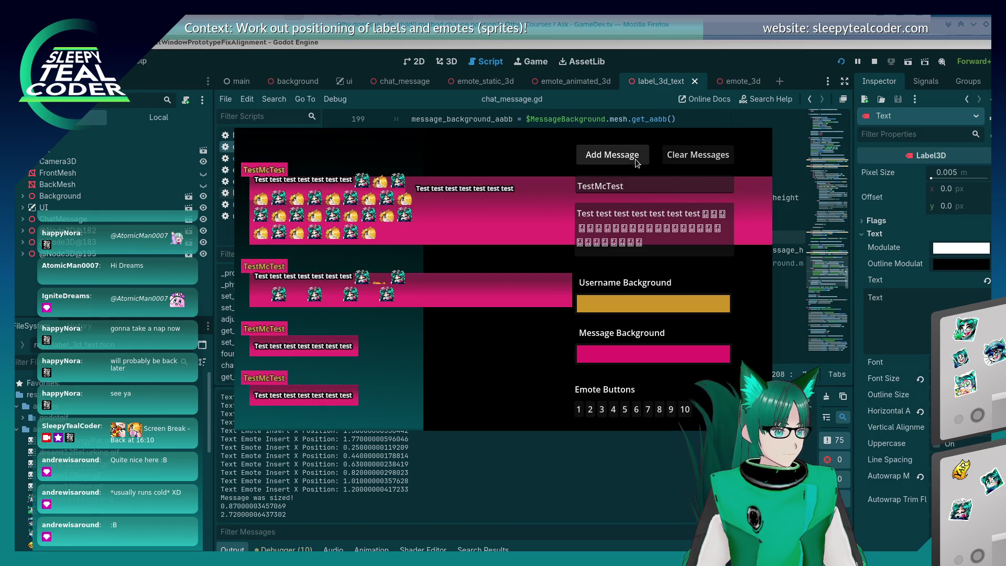
click(635, 159)
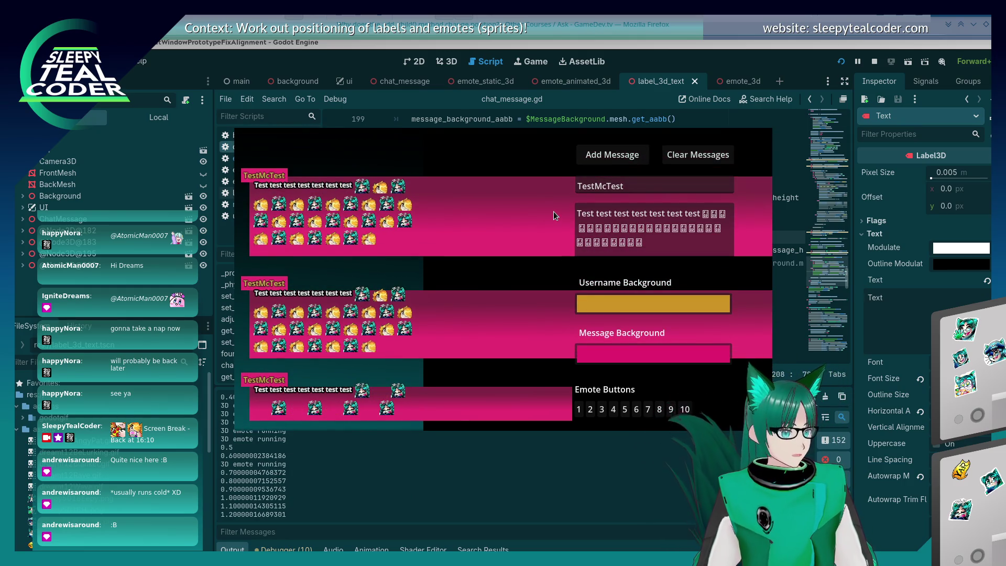
key(F8)
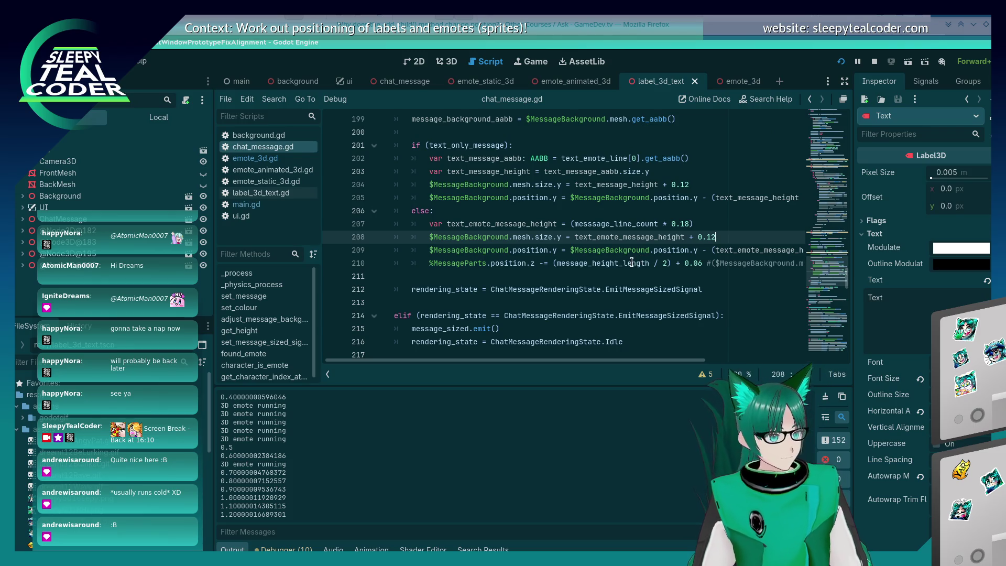
- Set the message-parts offset on line 210 to 0.1, rerun, and post a test message
click(678, 262)
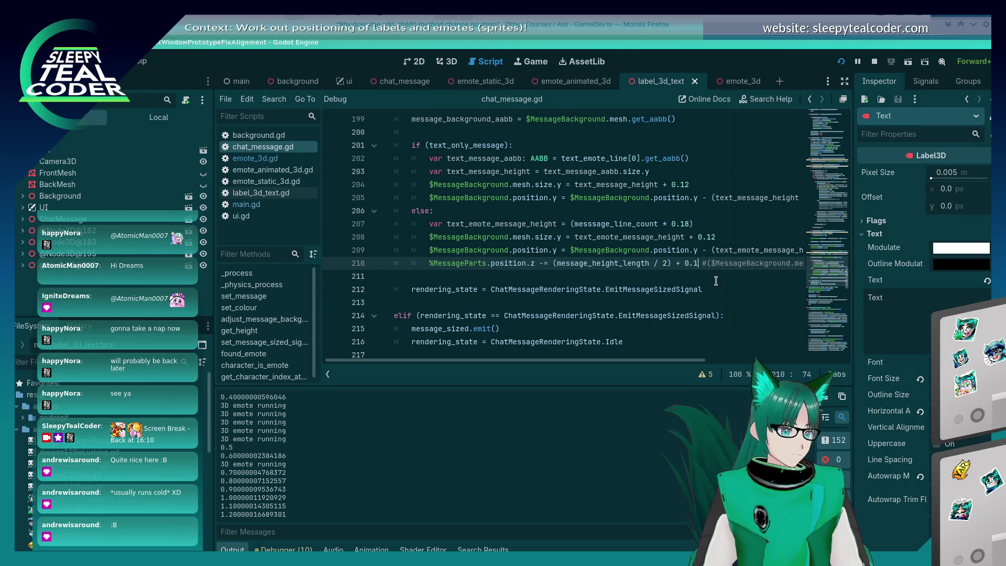
key(F5)
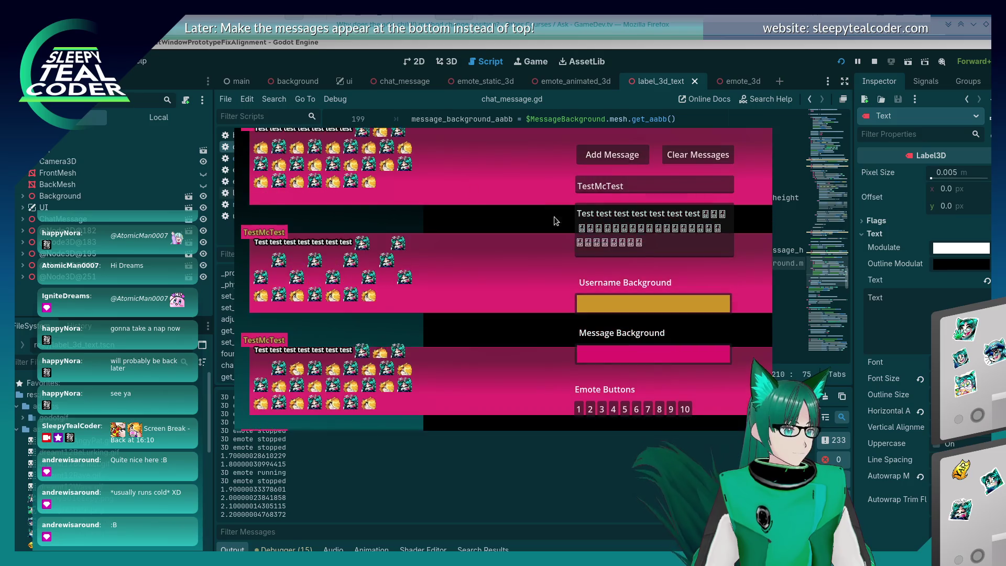
key(F8)
key(F5)
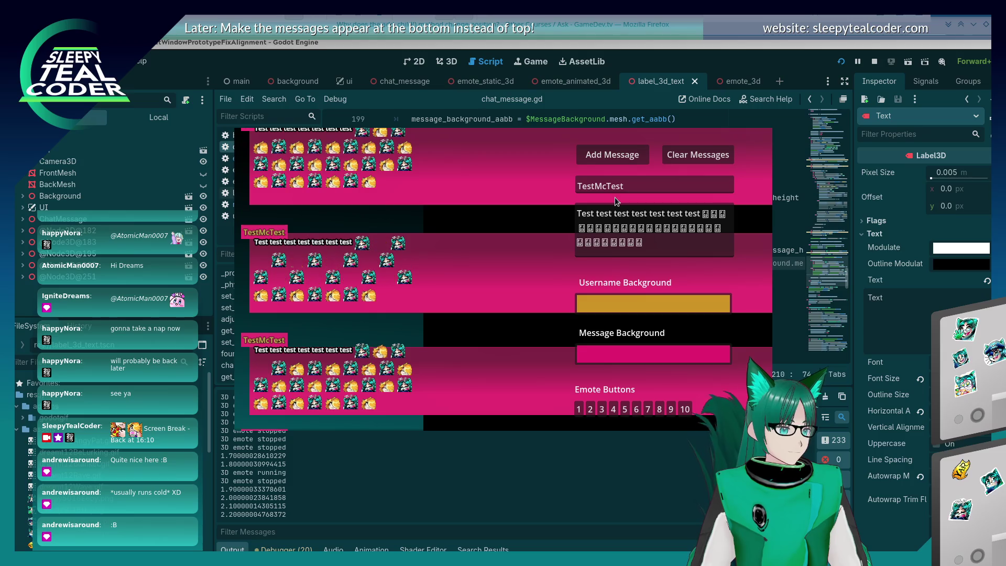
click(612, 154)
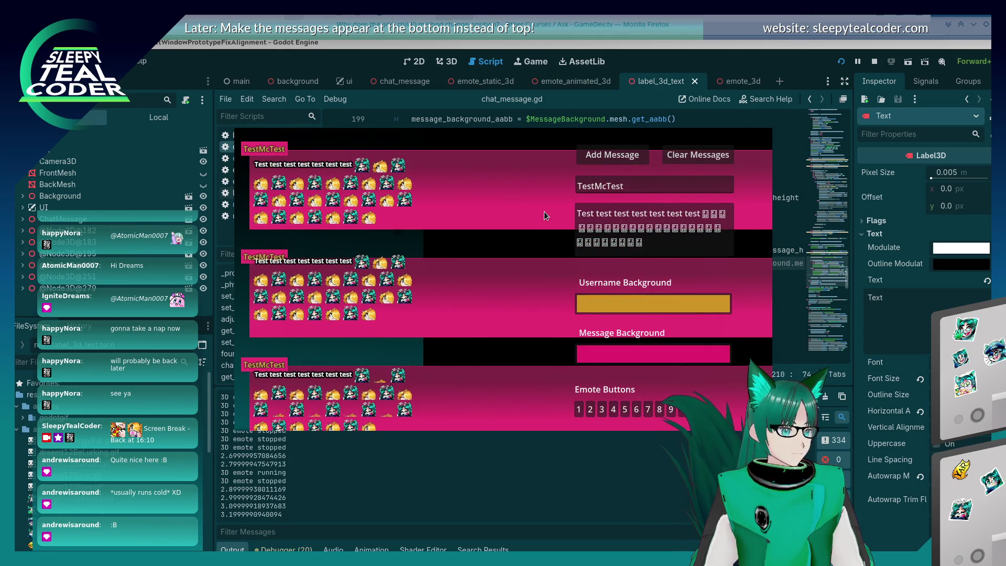
- Delete emote lines from the message text and post two progressively shorter messages
drag(646, 228, 643, 243)
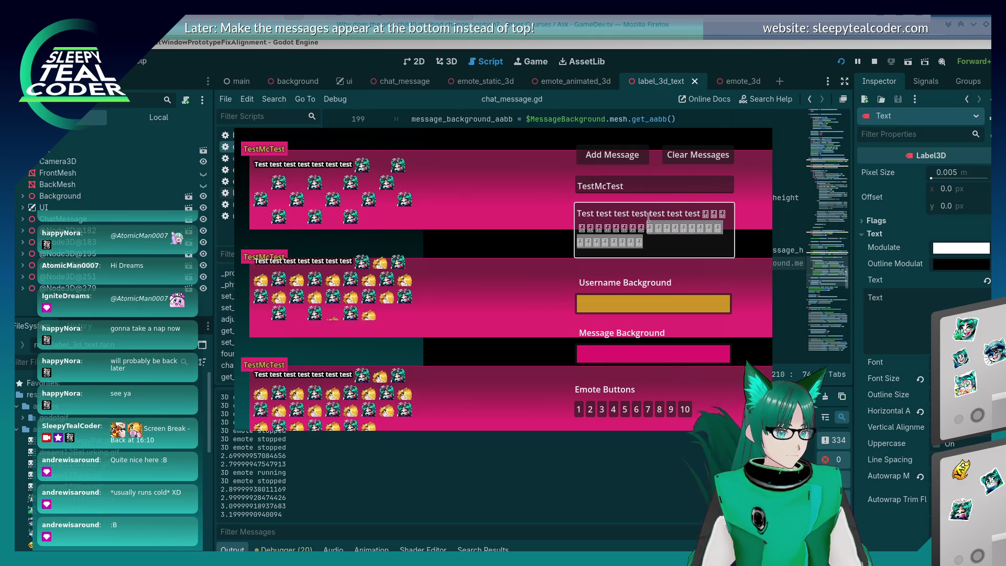
key(BackSpace)
click(612, 155)
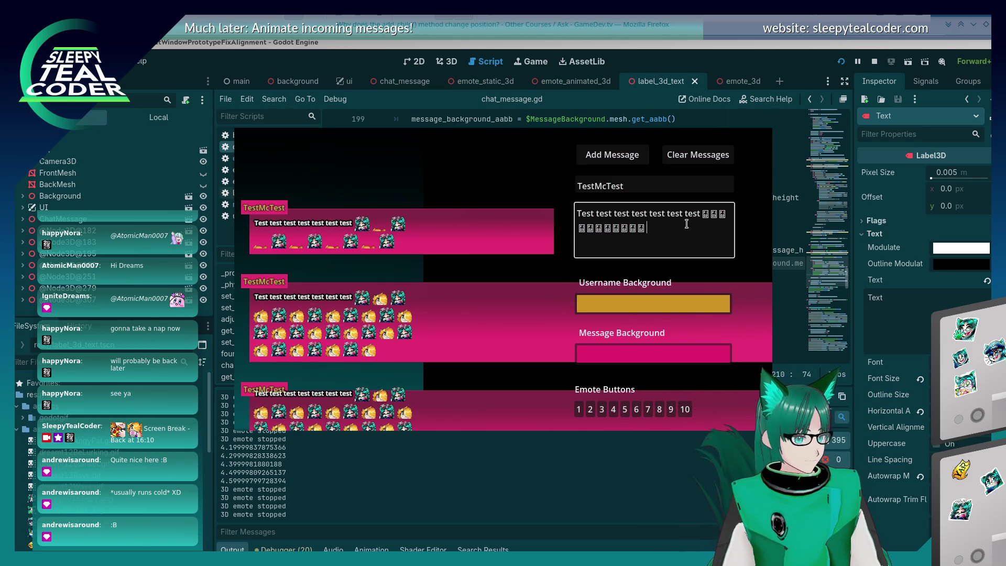
drag(648, 229, 700, 216)
key(BackSpace)
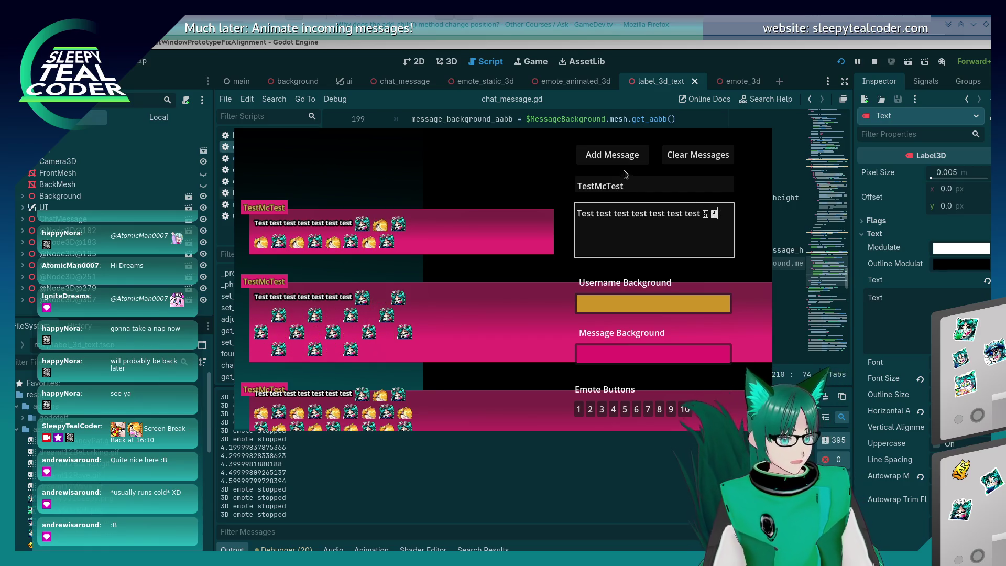
click(618, 160)
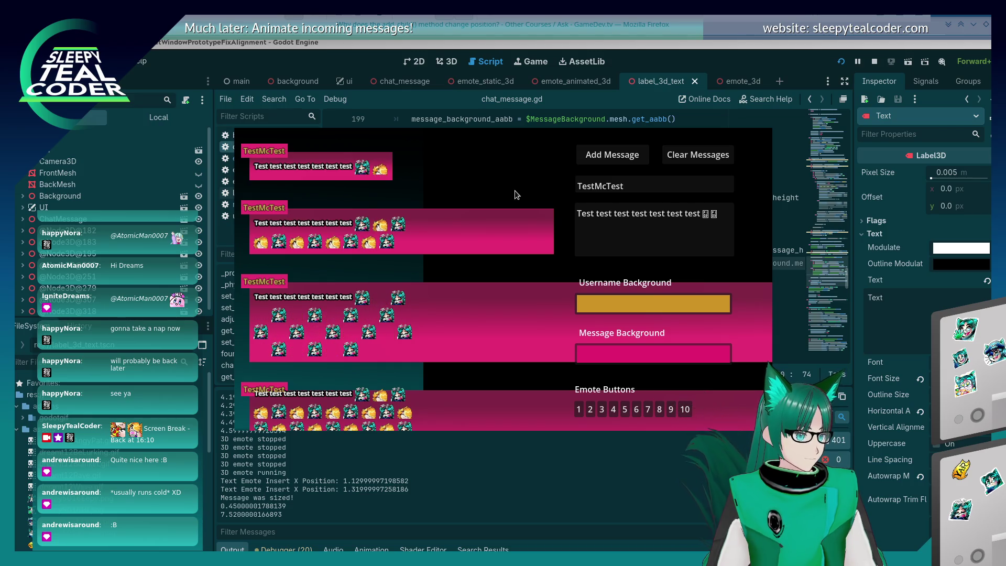
- Restore and paste extra emotes, post the emote-filled message, and stop the game
click(726, 256)
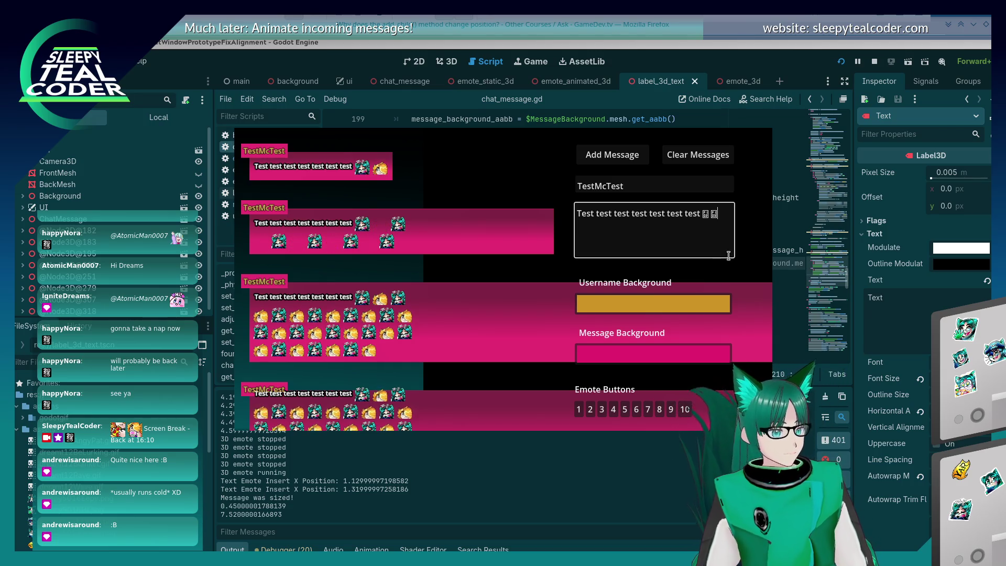
key(ctrl+z)
key(ctrl+v)
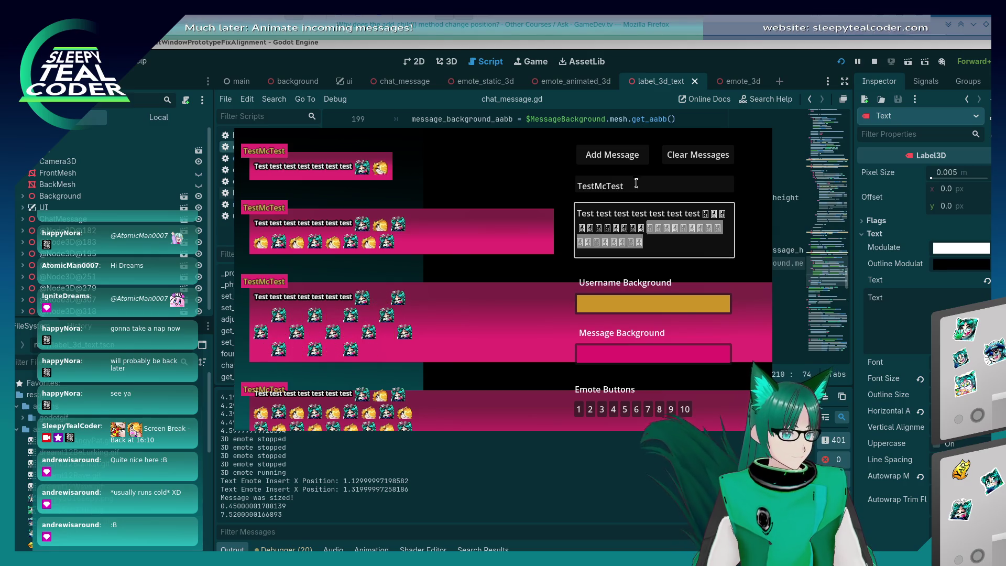
click(612, 154)
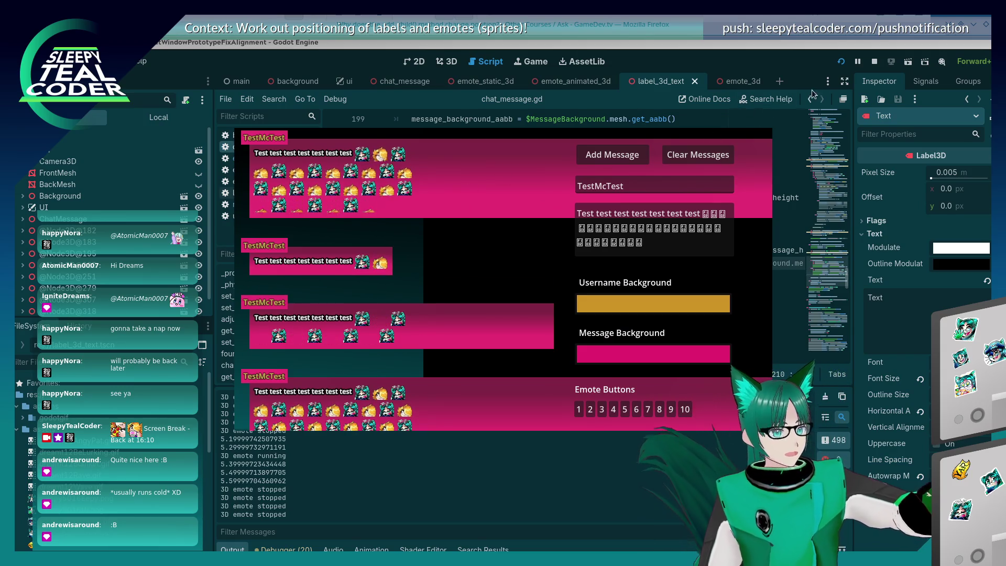
key(F8)
- Relaunch the game and set a magenta message background and yellow-green username background
key(F5)
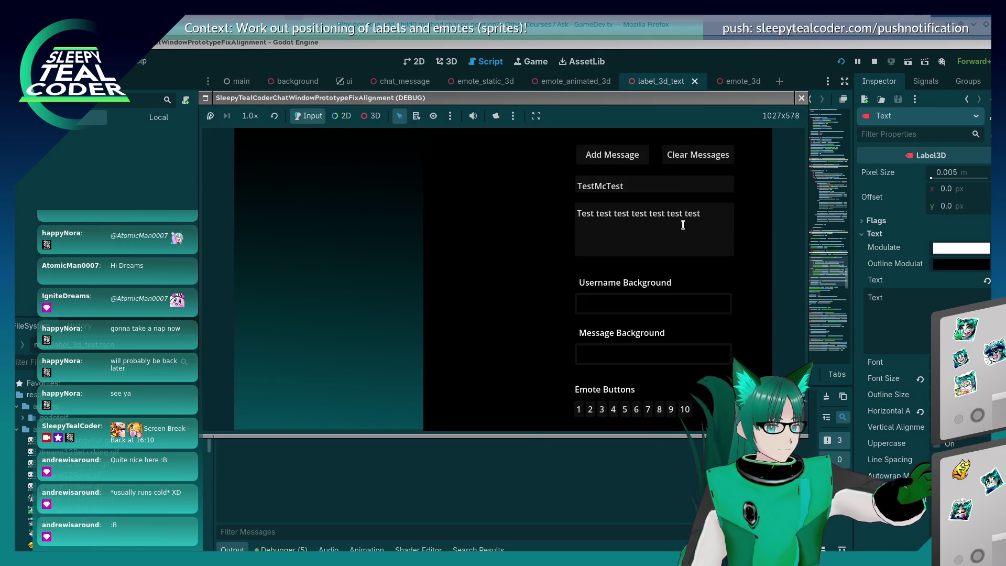
click(619, 357)
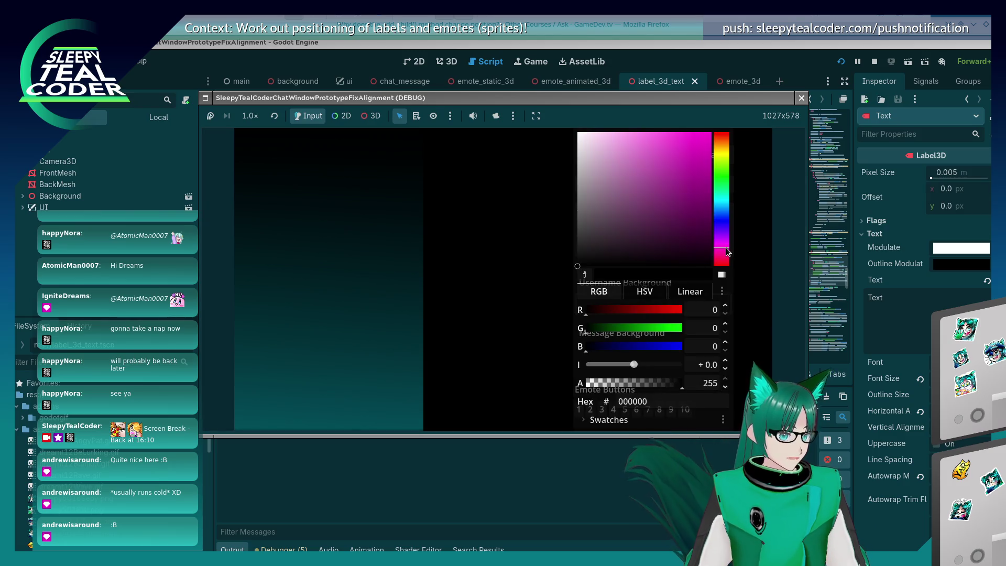
click(559, 200)
click(663, 297)
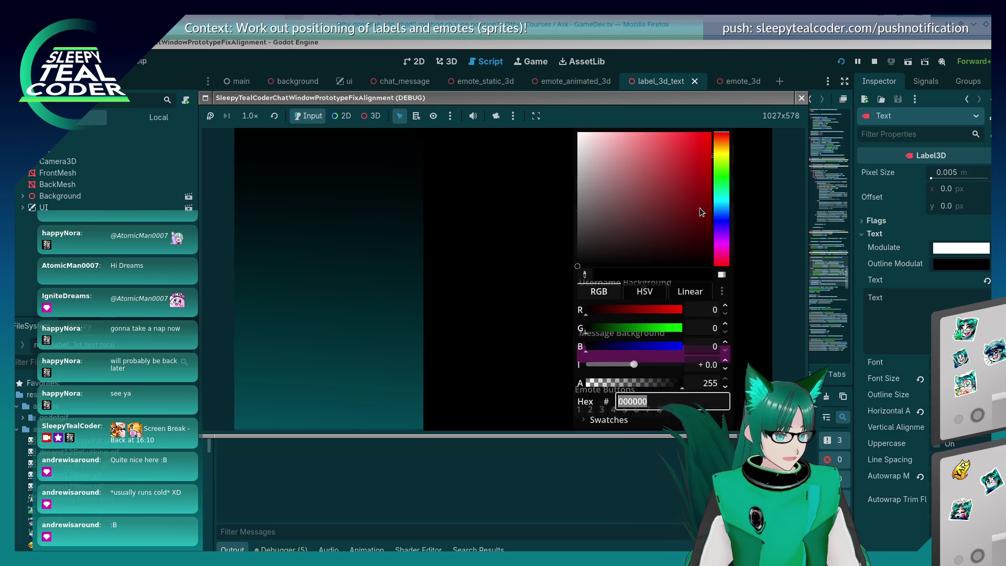
click(723, 156)
click(693, 176)
- Append emotes from the emote buttons to the end of the test message text
click(482, 209)
click(697, 213)
click(660, 411)
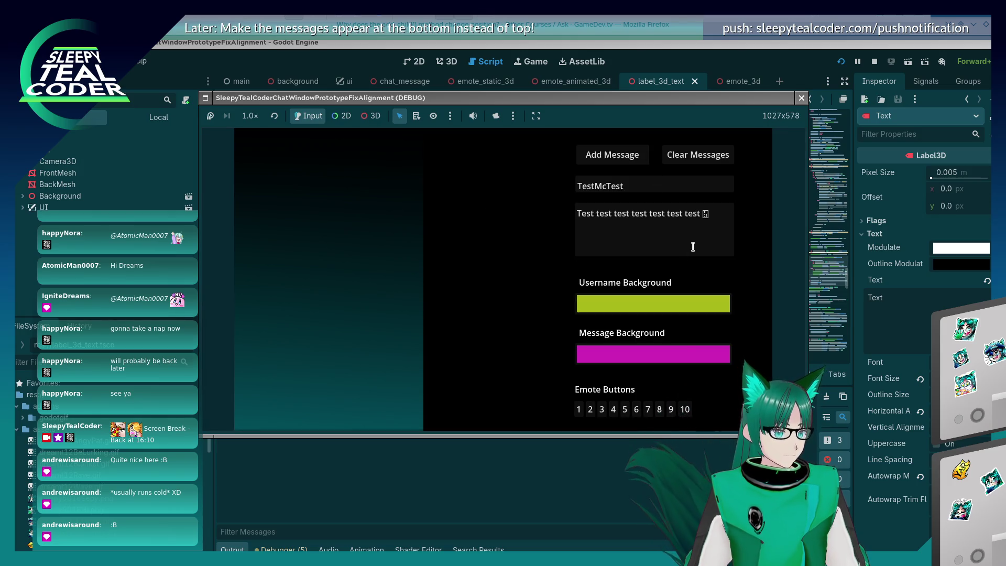
click(661, 412)
click(670, 409)
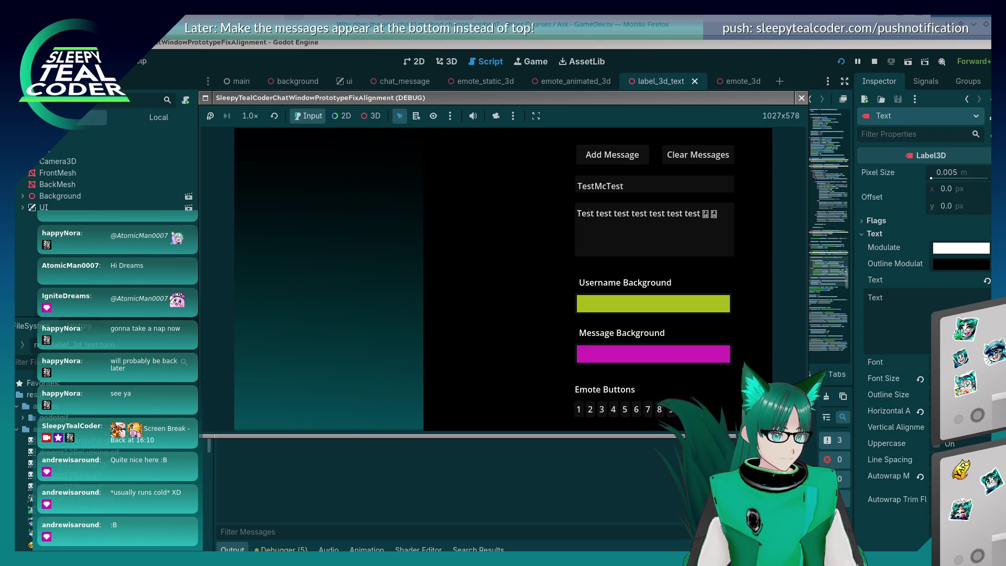
- Post the message, then insert two emotes after 'Test' and post that message too
click(612, 154)
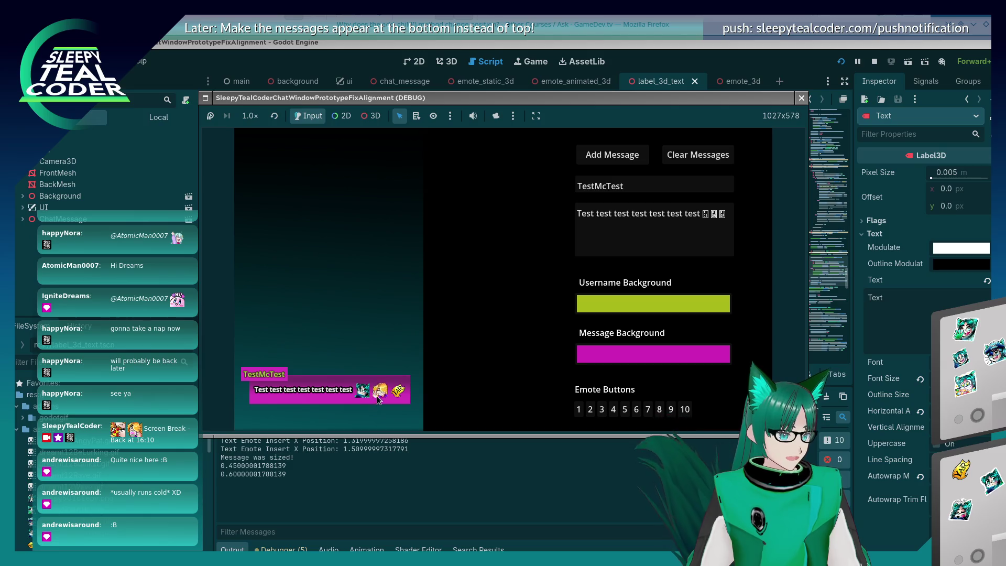
click(596, 215)
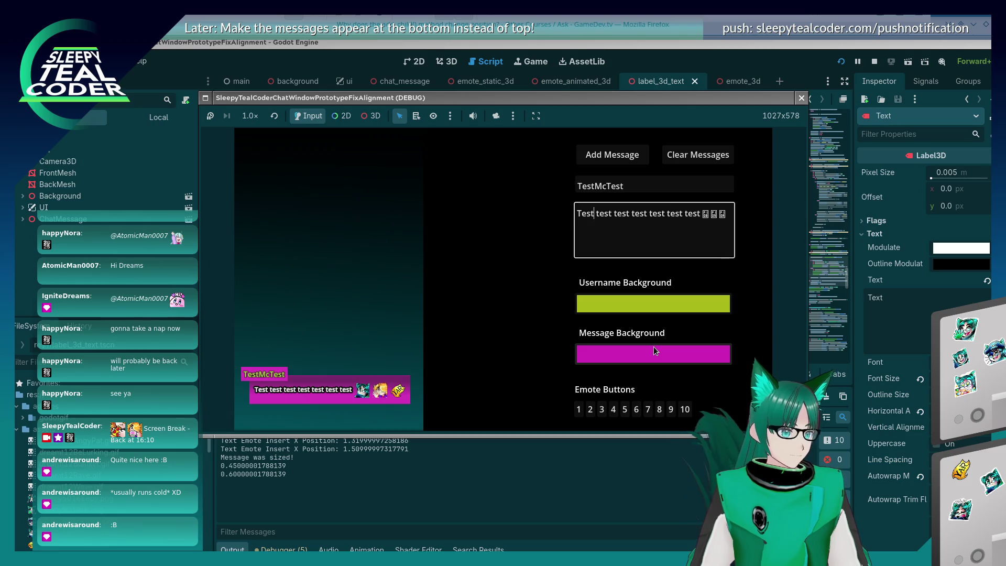
click(614, 410)
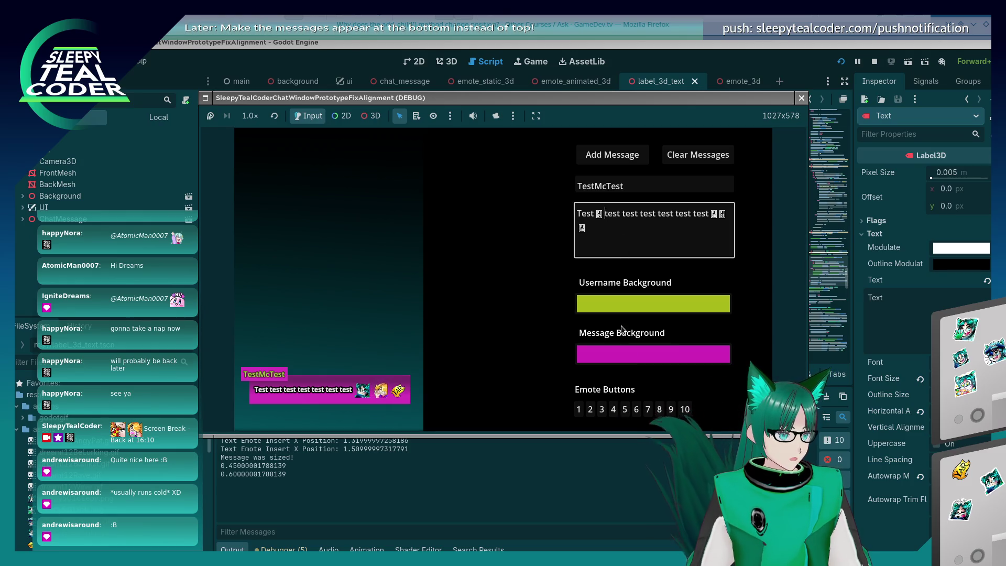
click(602, 410)
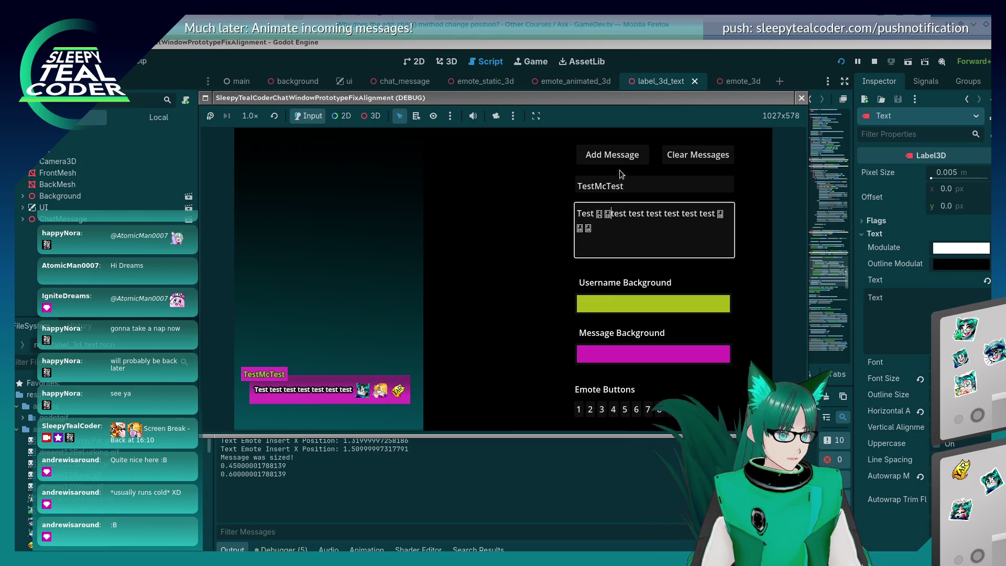
click(613, 154)
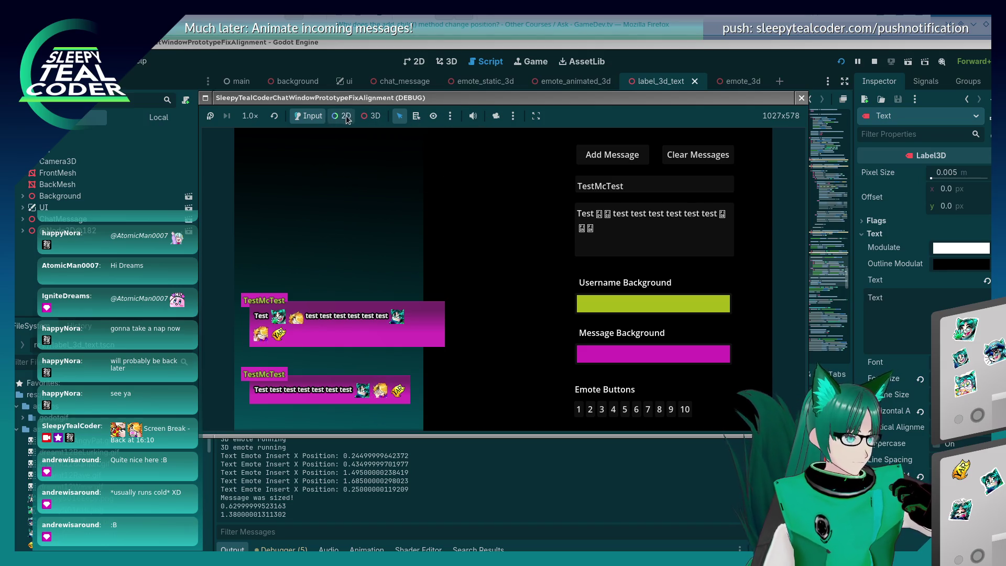
- Enable the 3D camera override and orbit to view the messages at an angle
click(377, 120)
click(496, 115)
mouse_move(406, 229)
mouse_down()
mouse_move(424, 221)
mouse_move(350, 290)
mouse_move(440, 292)
mouse_move(361, 273)
mouse_up()
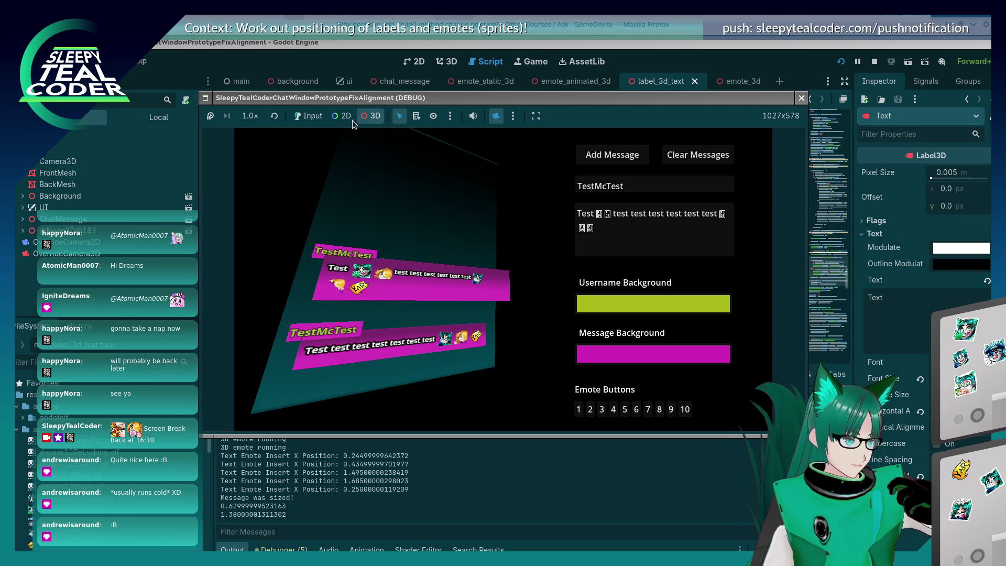
- Restore the game camera, paste many emotes into the message, post it, and stop the game
click(494, 117)
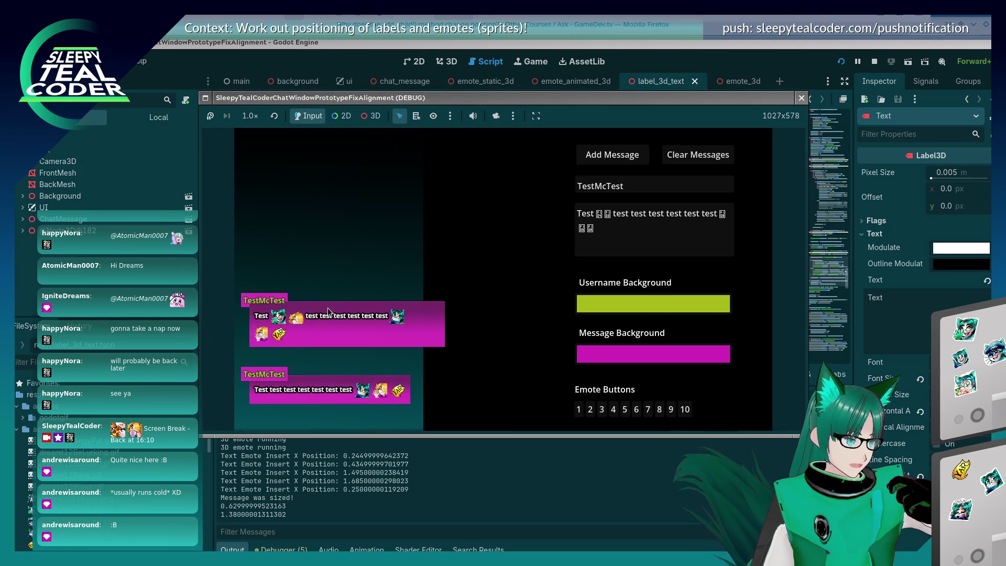
click(634, 235)
key(ctrl+v)
key(ctrl+v)
key(ctrl+v)
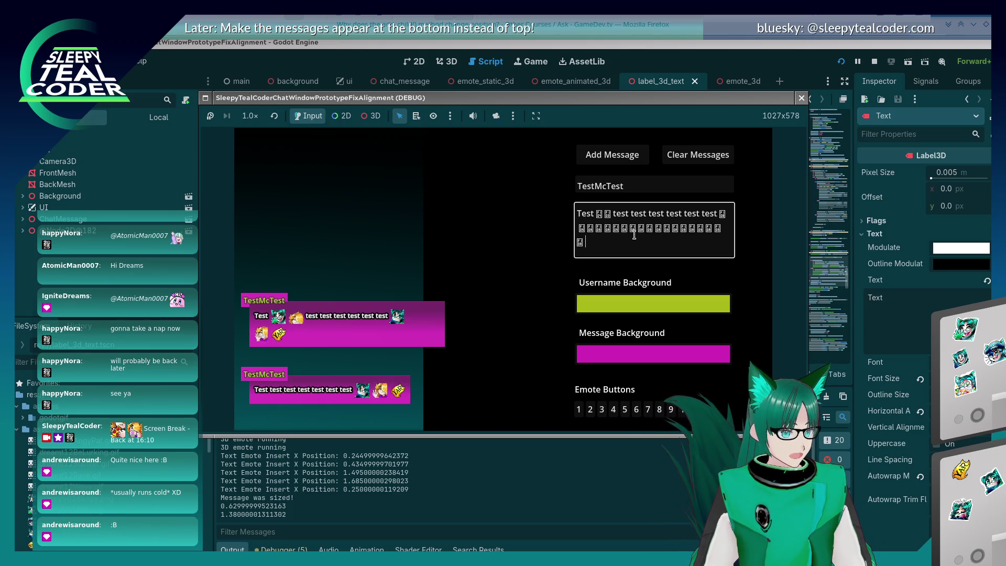
click(612, 154)
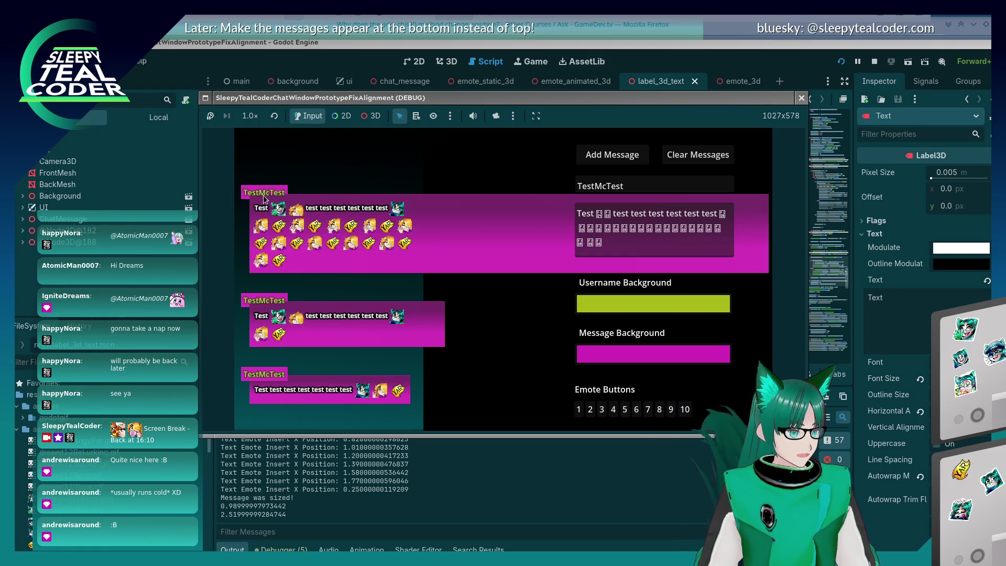
key(F8)
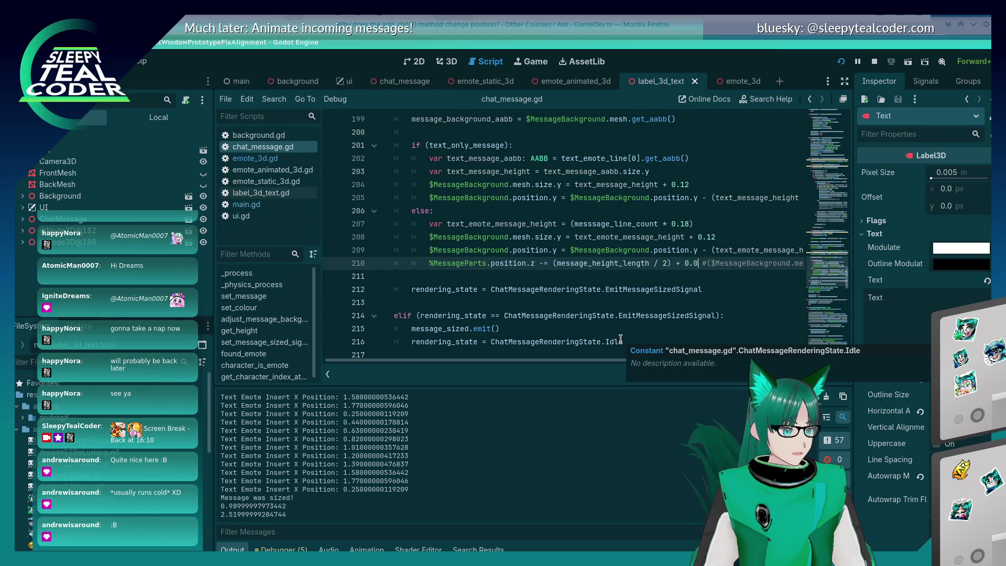
- Select the emote offset constant on line 209, then run twice, posting a test message each time
mouse_move(624, 358)
mouse_down()
mouse_move(703, 350)
mouse_move(725, 259)
mouse_up()
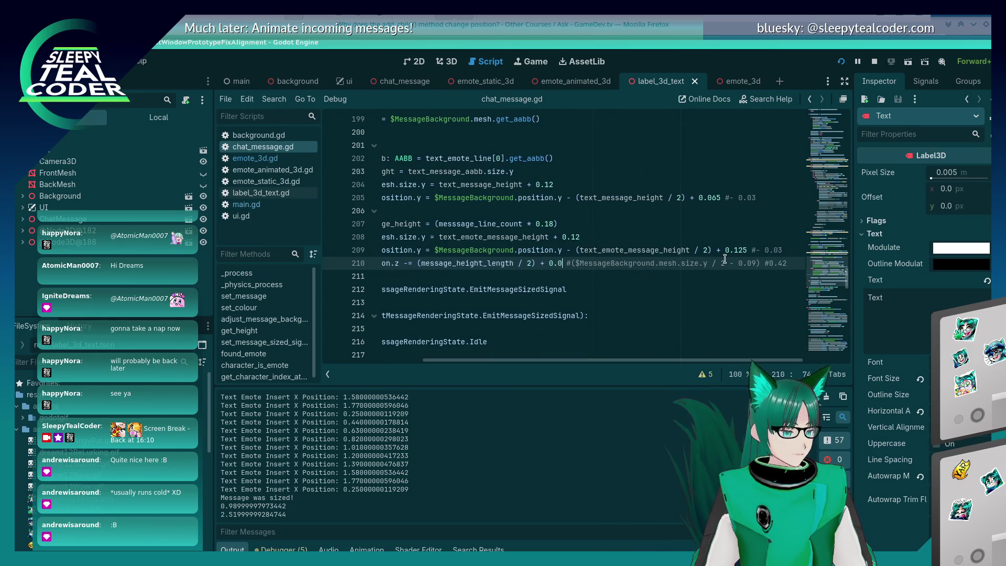
click(720, 250)
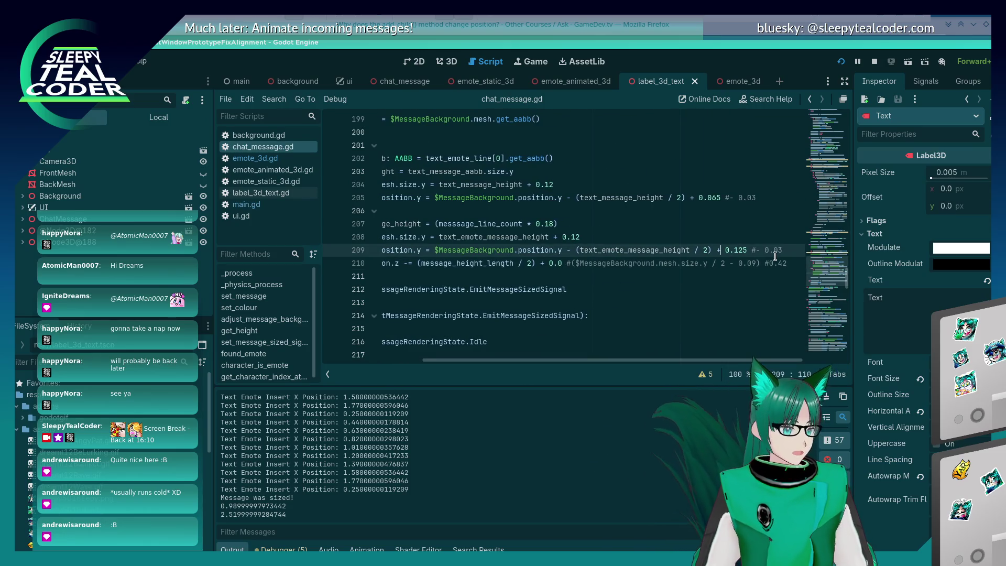
key(F5)
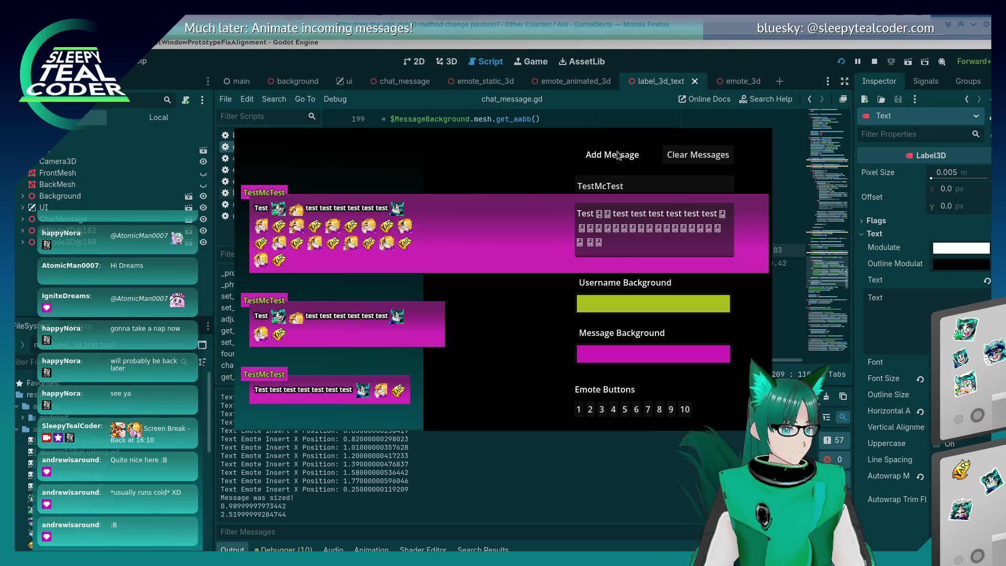
click(612, 155)
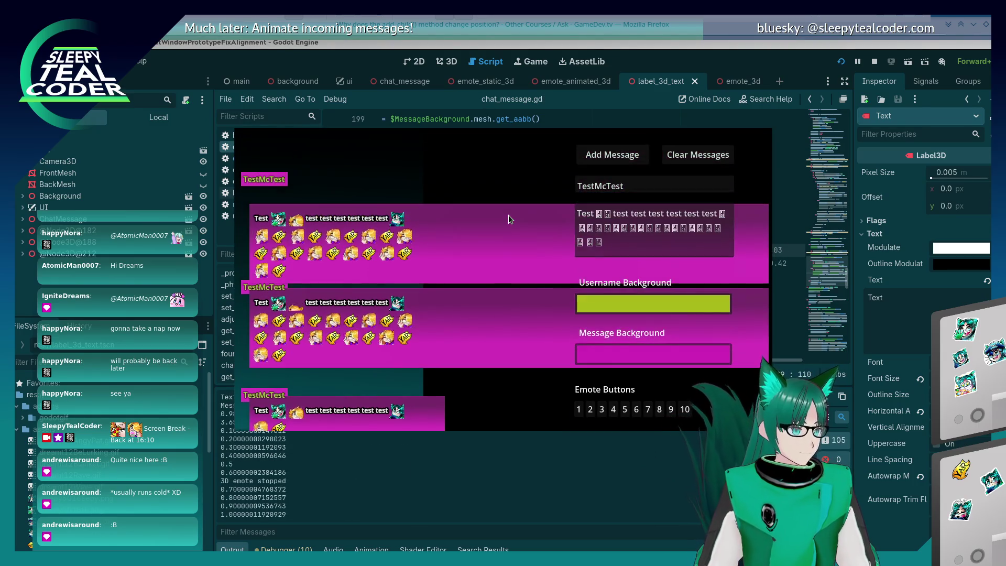
key(F8)
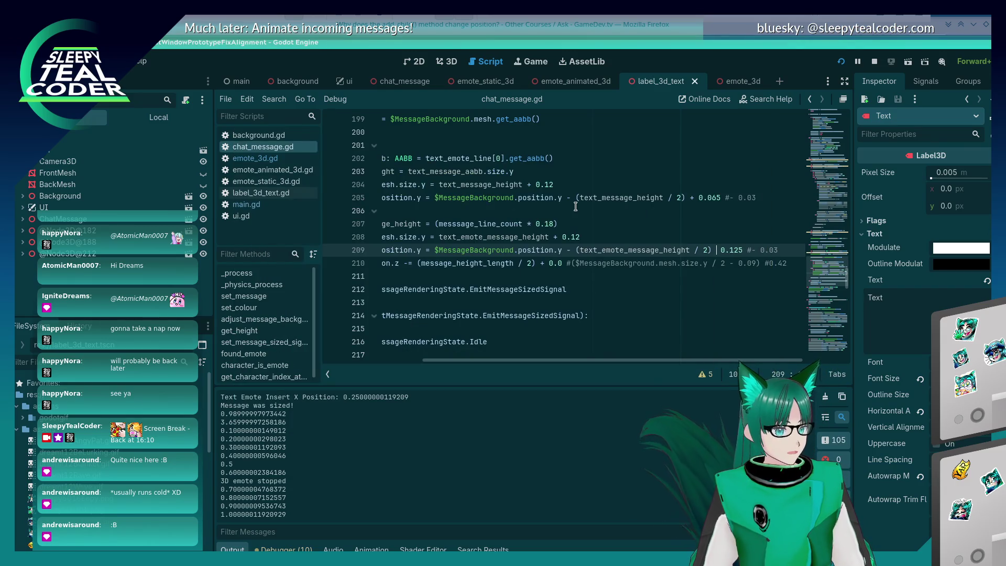
key(F5)
click(598, 161)
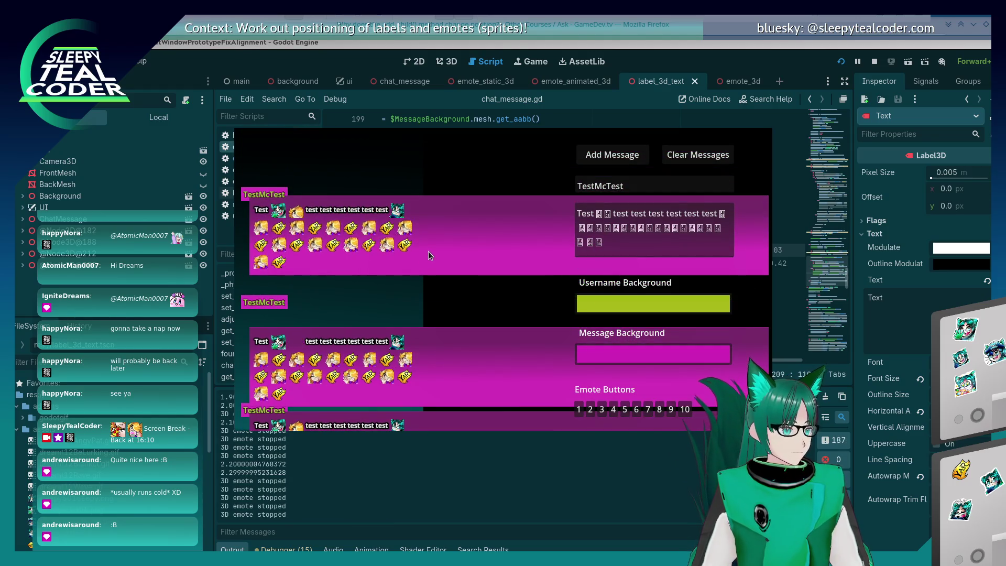
- Change the line 209 emote offset from 0.125 to 0.07 and rerun with a test message
key(F8)
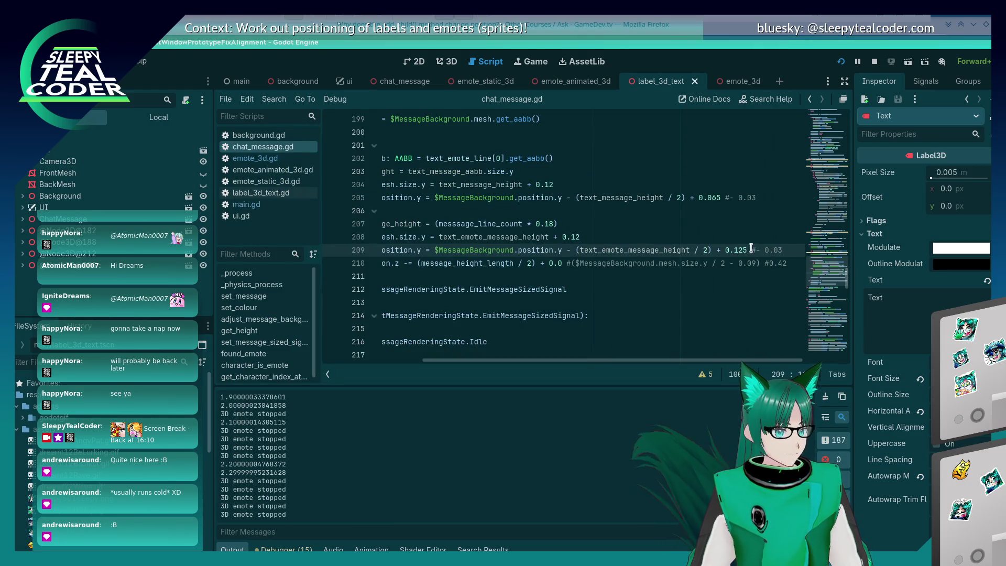
key(Right)
key(Right)
key(Right)
key(BackSpace)
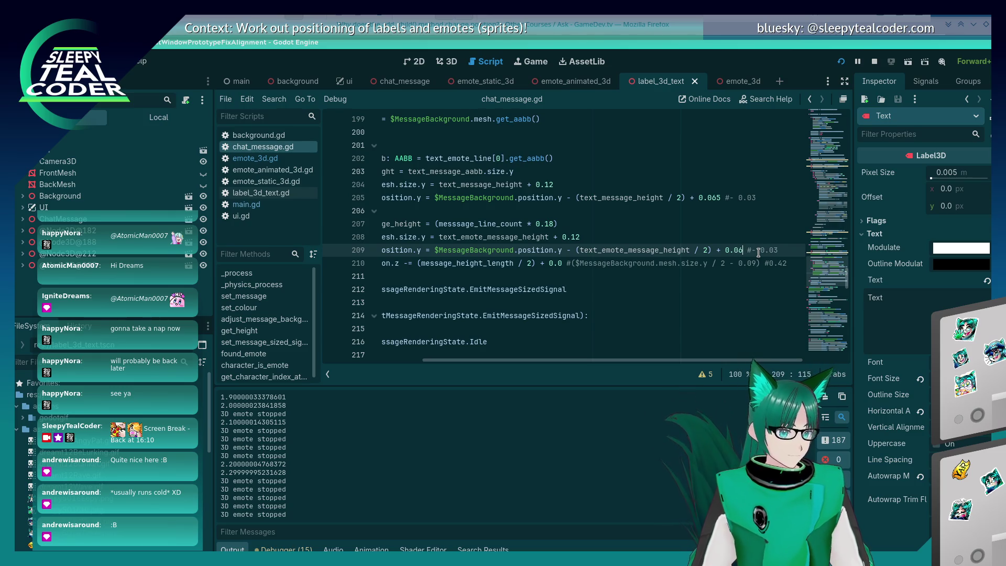
key(F5)
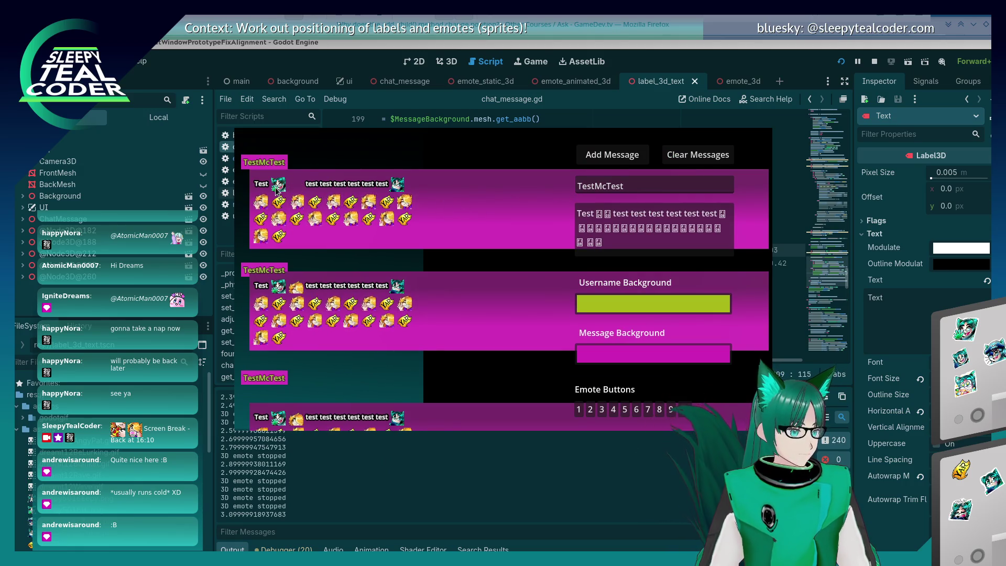
click(611, 154)
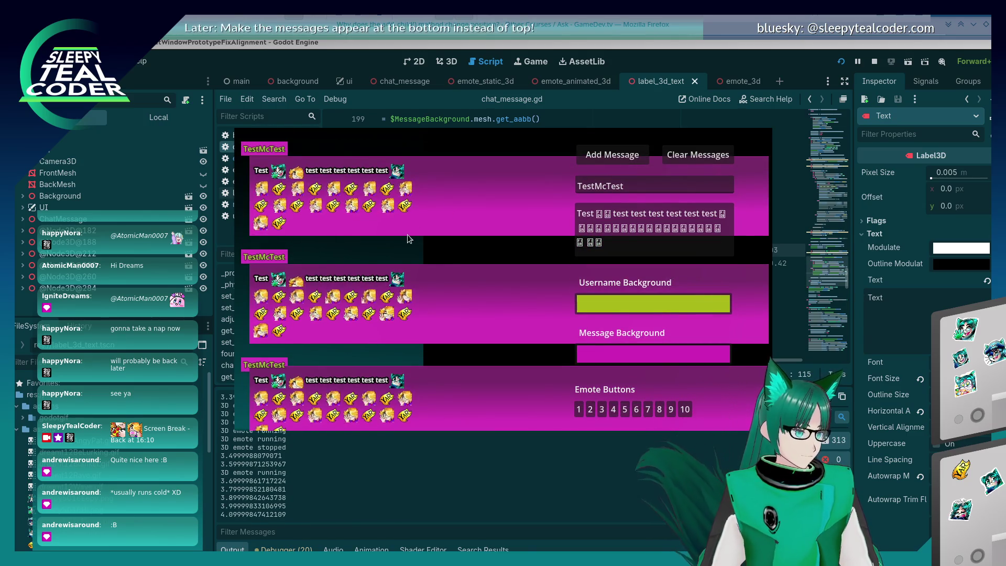
- Compare the code against the game, then post a shorter test message with fewer emotes
key(alt+Tab)
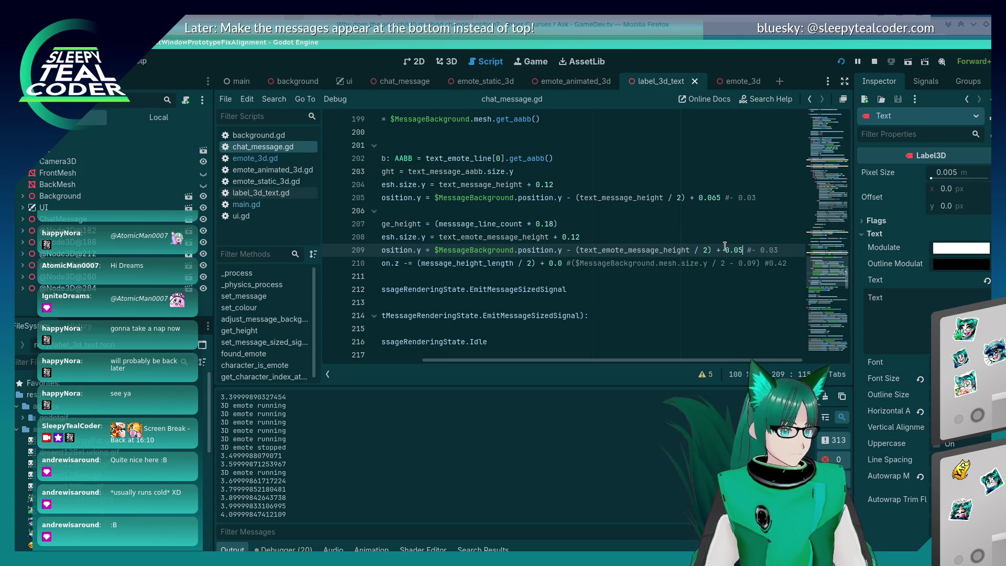
key(alt+Tab)
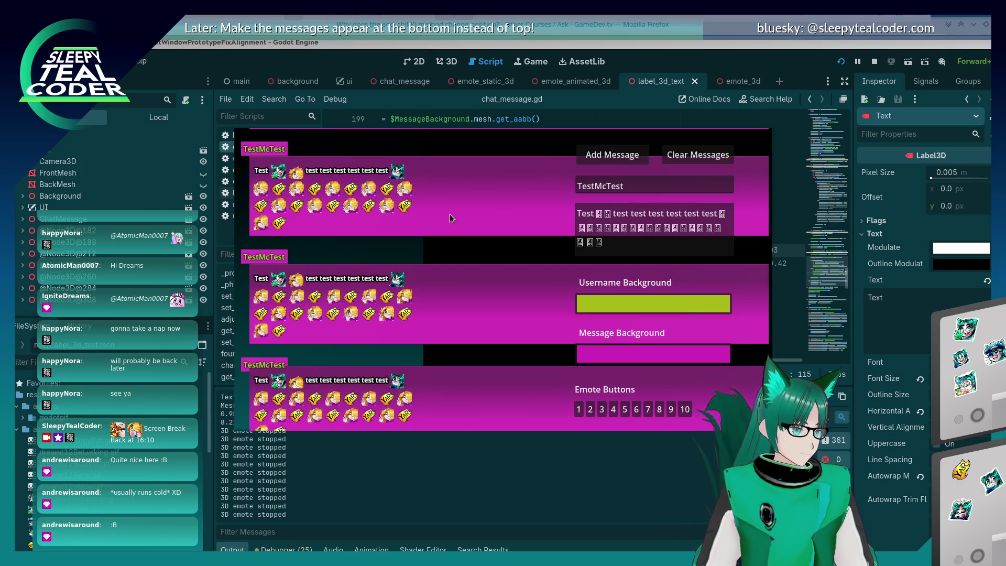
key(alt+Tab)
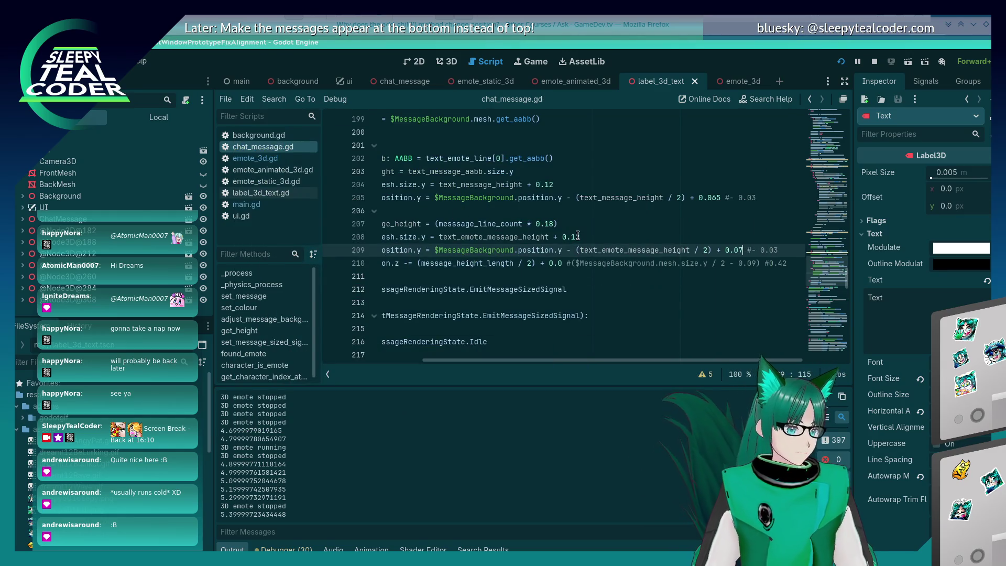
key(alt+Tab)
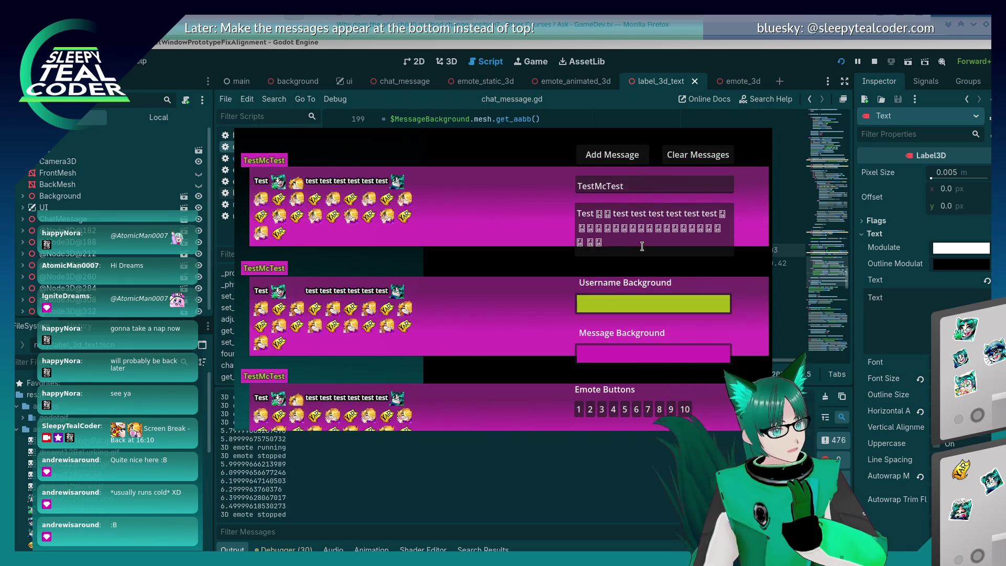
drag(642, 247, 647, 228)
click(617, 160)
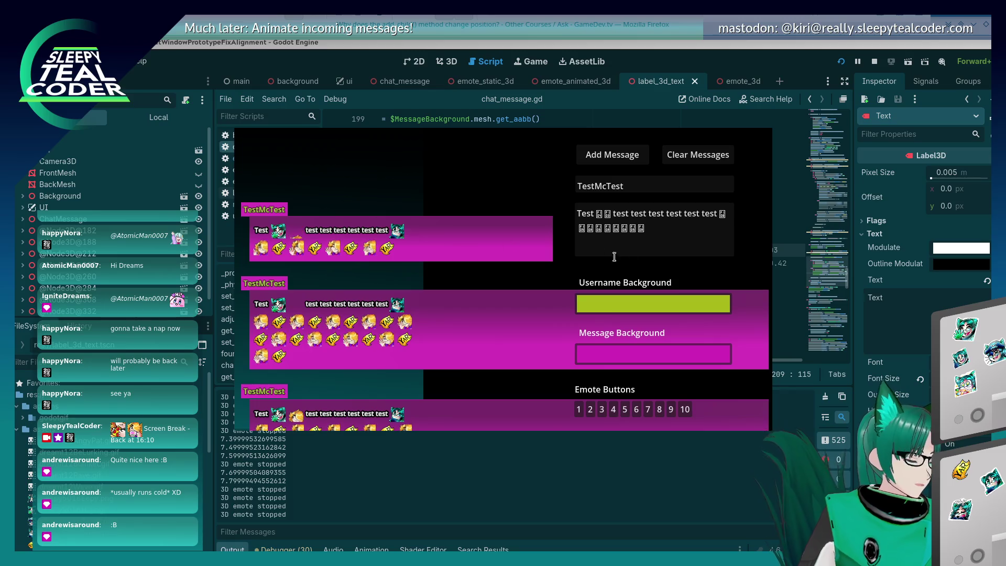
- Delete the trailing emotes from the message and post the shortened single-line message
mouse_move(671, 240)
mouse_down()
mouse_move(705, 207)
mouse_move(703, 180)
mouse_up()
key(BackSpace)
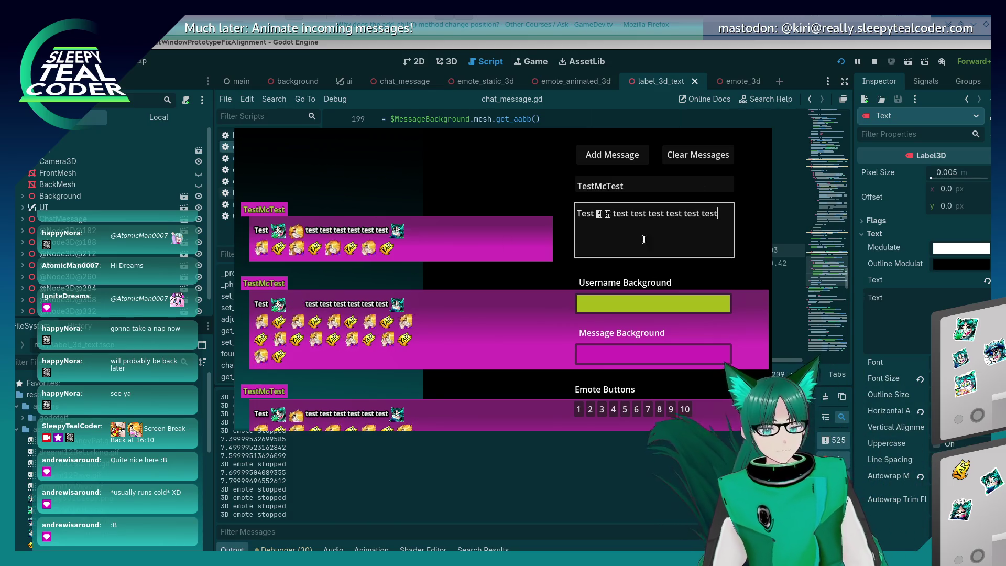
click(639, 149)
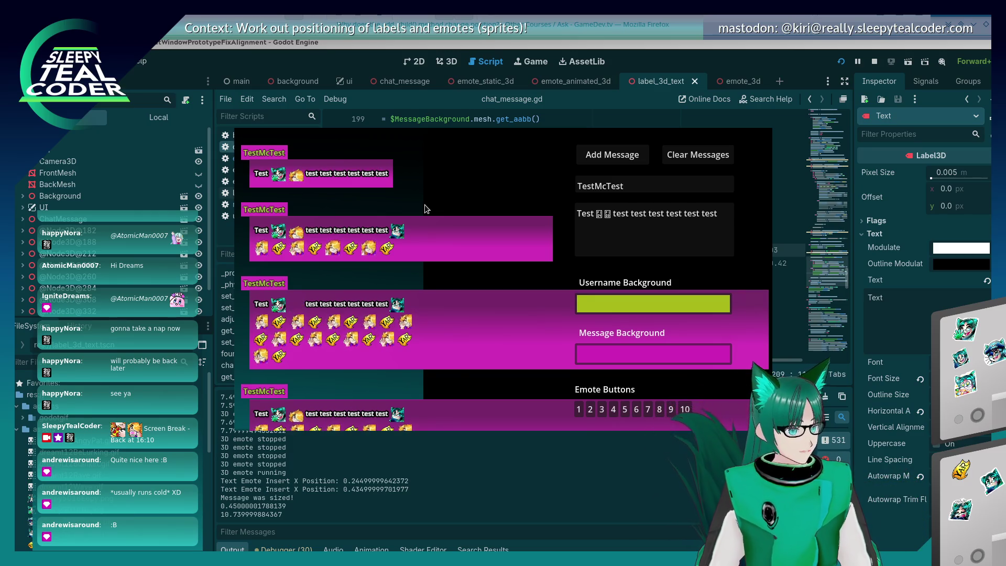
- Append an emote, remove a stray 'v', and post the corrected short message
click(658, 235)
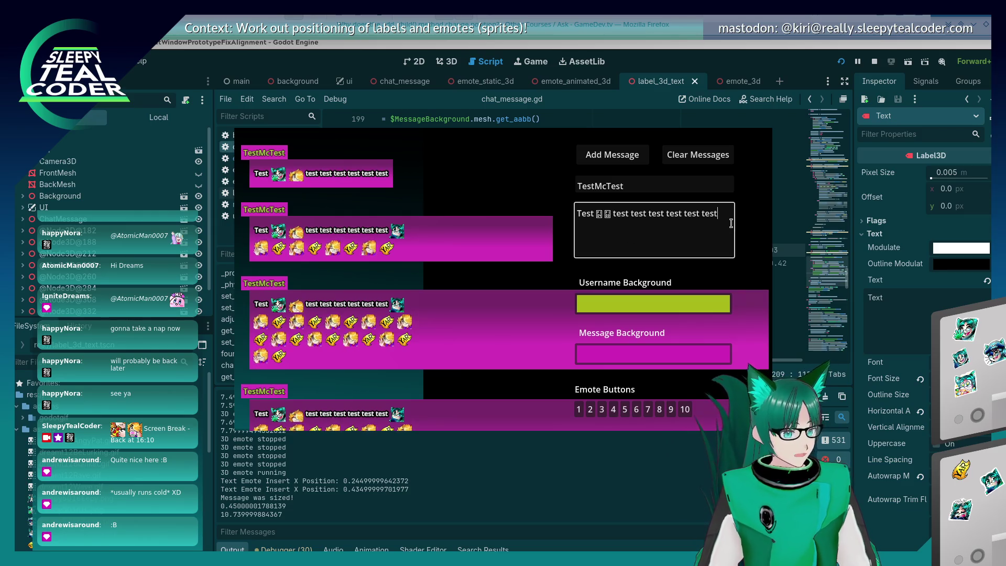
text(v)
click(673, 408)
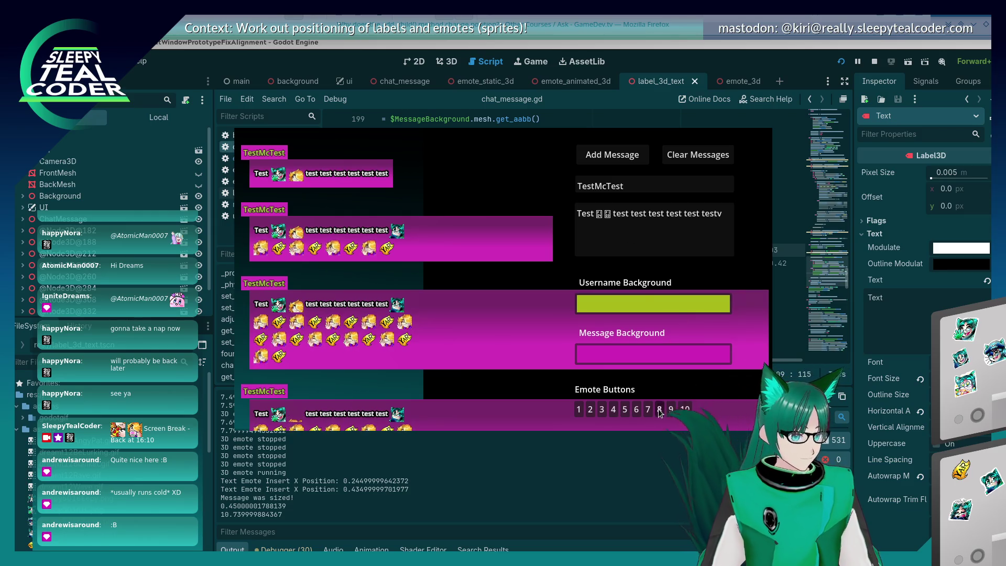
click(726, 219)
key(BackSpace)
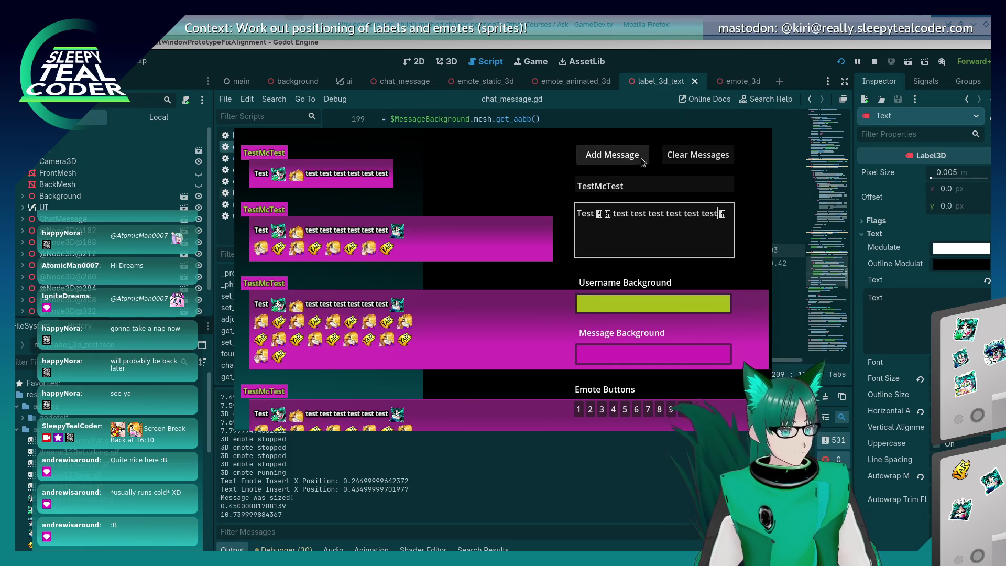
click(640, 159)
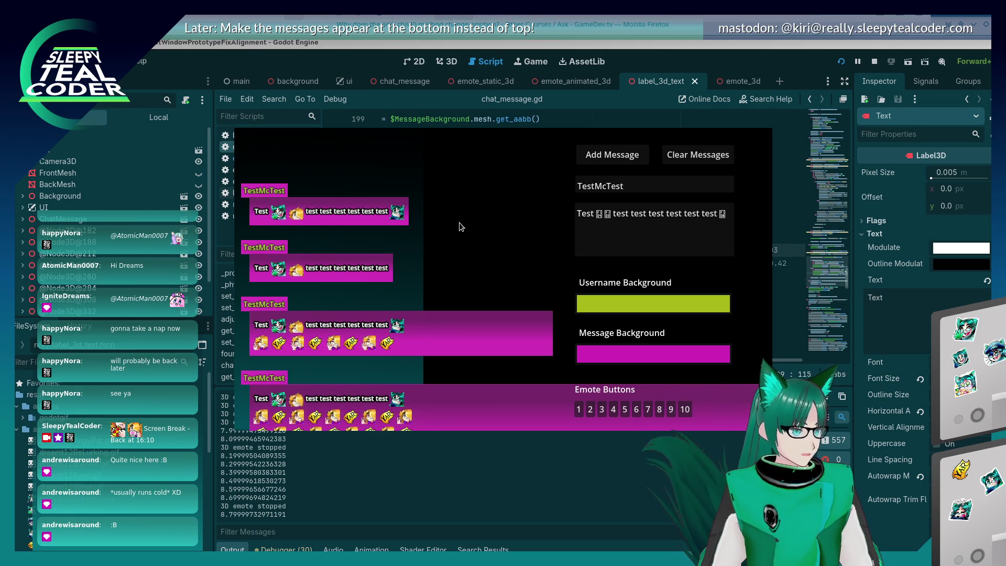
- Restart the chat test and paste a long run of emotes into the message
key(F8)
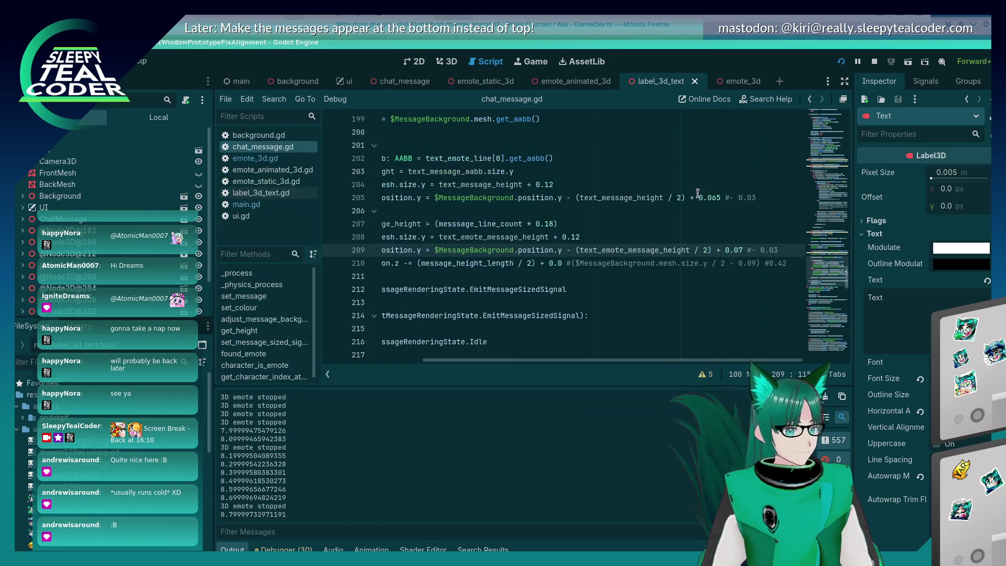
key(F5)
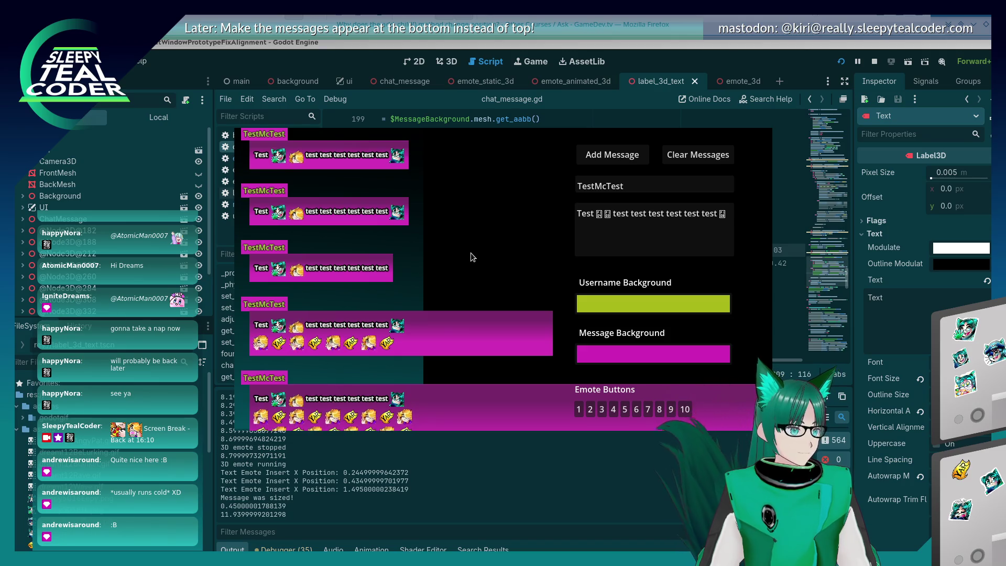
click(715, 225)
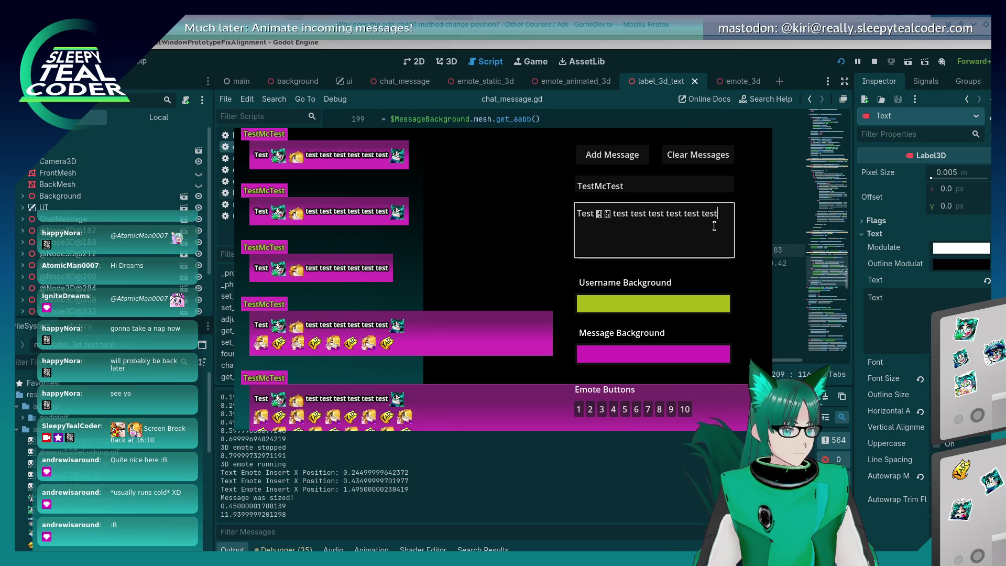
key(ctrl+v)
key(ctrl+v)
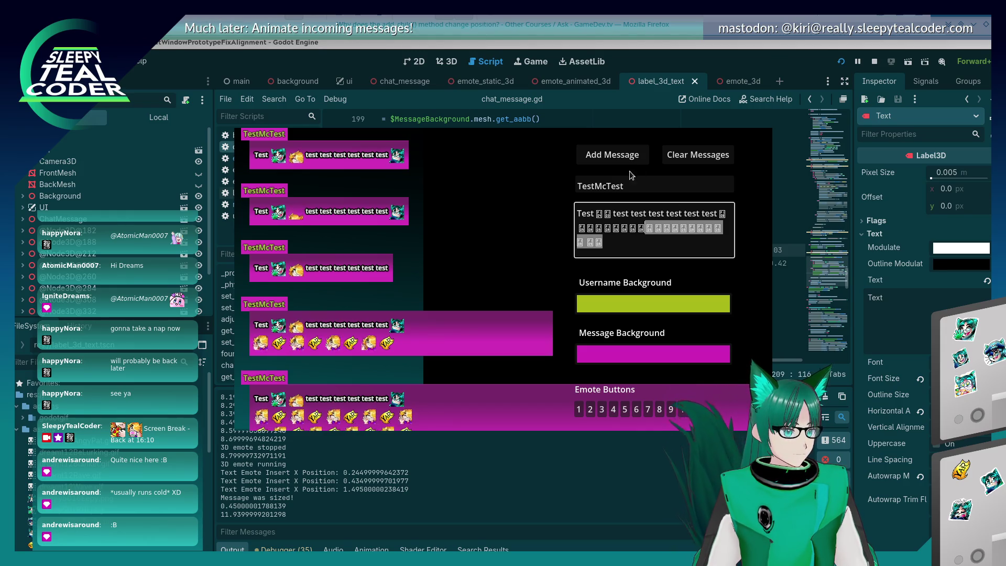
- Post the long three-row emote message to the chat, then bring the Godot editor forward
click(606, 158)
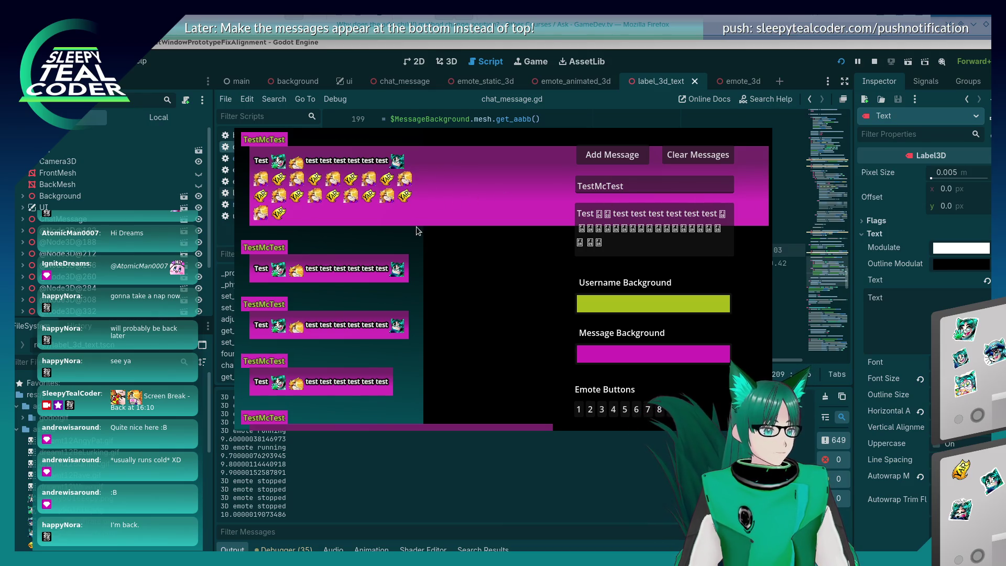
click(686, 61)
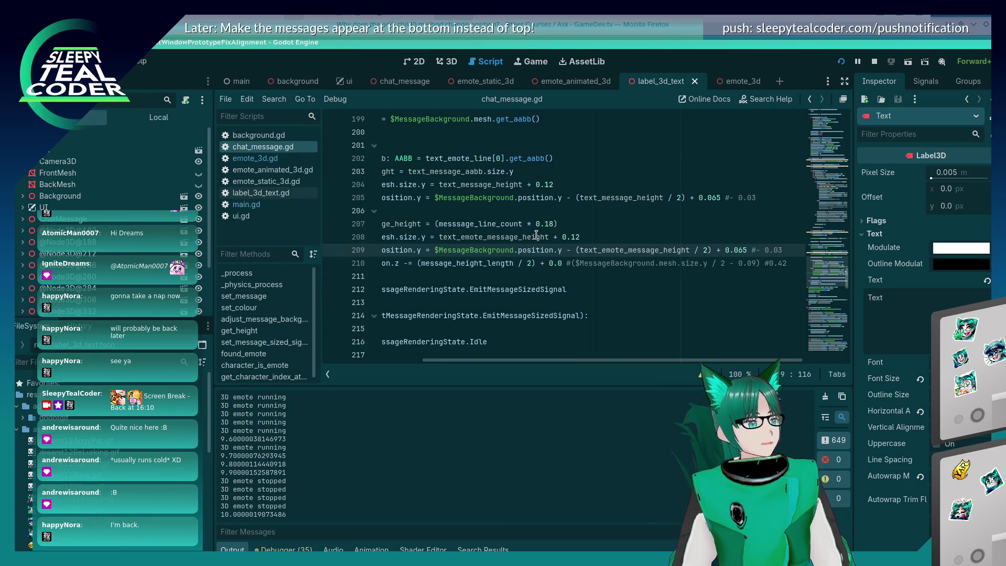
- Return to the running chat test and open the message background colour picker, currently d12ab7
key(alt+Tab)
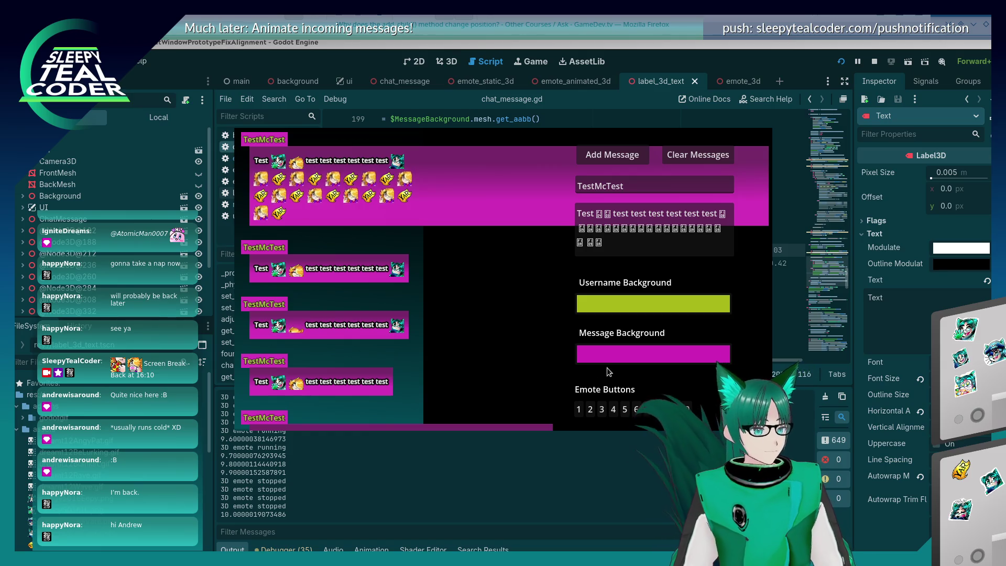
click(596, 355)
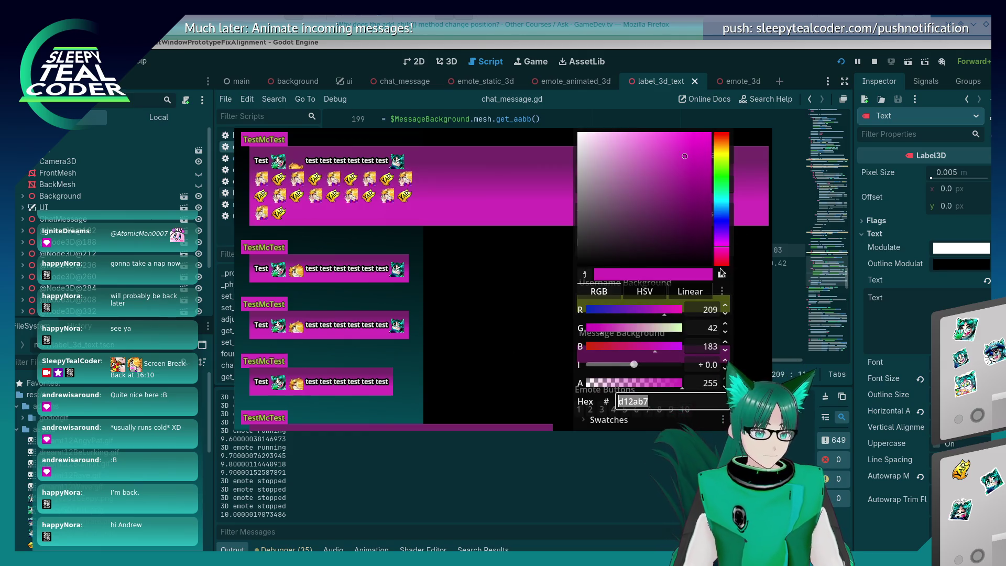
- Change the message background to hot pink d91e68 and select the trailing part of the message text
text(d91e68)
key(Return)
click(474, 303)
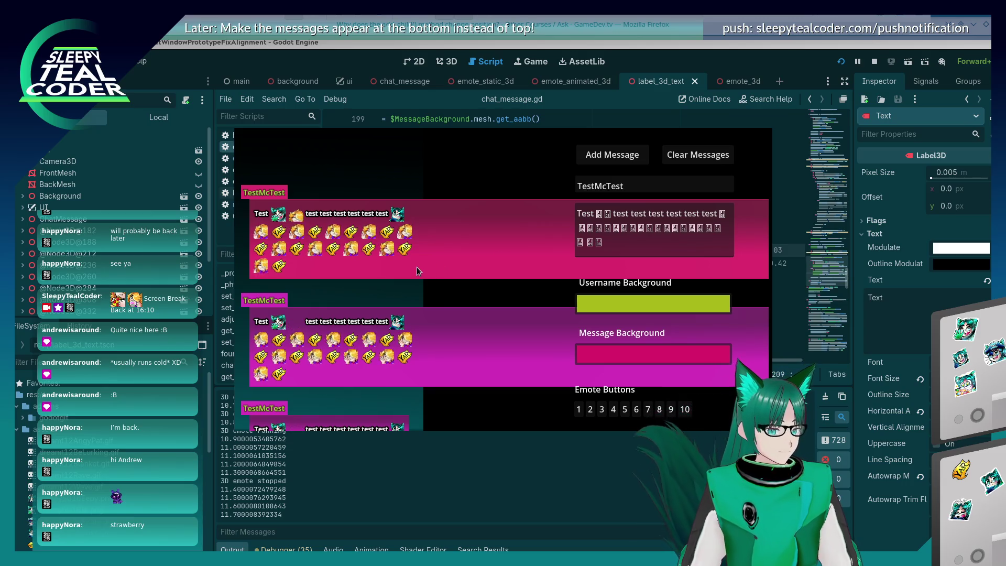
drag(646, 229, 602, 243)
- Trim emotes from the message text and post two shorter TestMcTest messages
key(BackSpace)
click(612, 154)
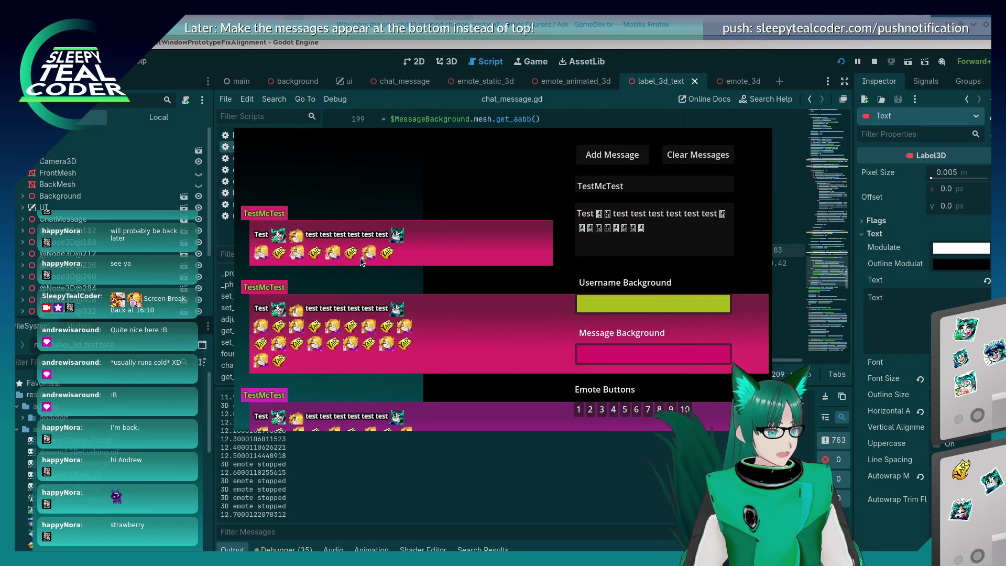
click(688, 256)
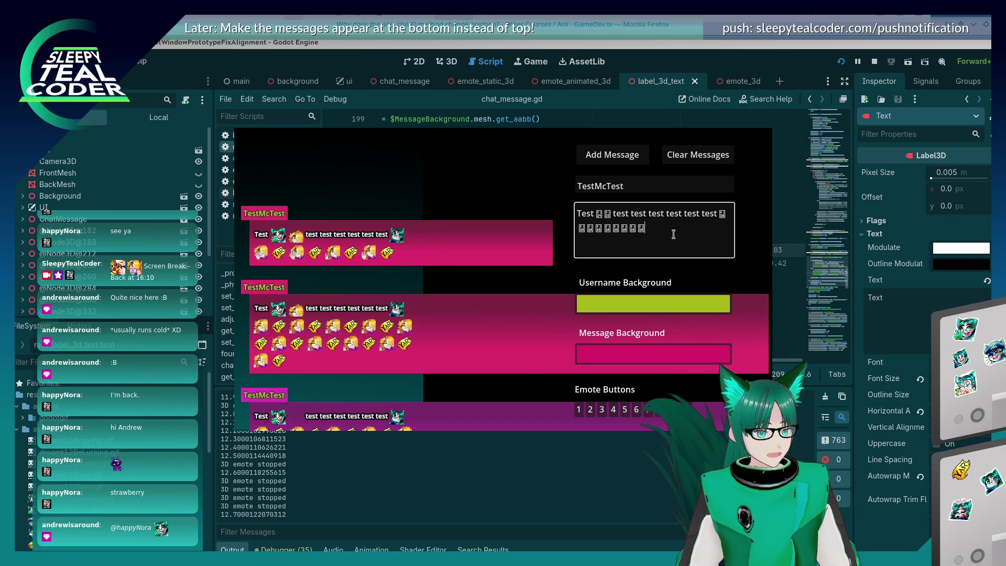
key(BackSpace)
key(BackSpace)
key(BackSpace)
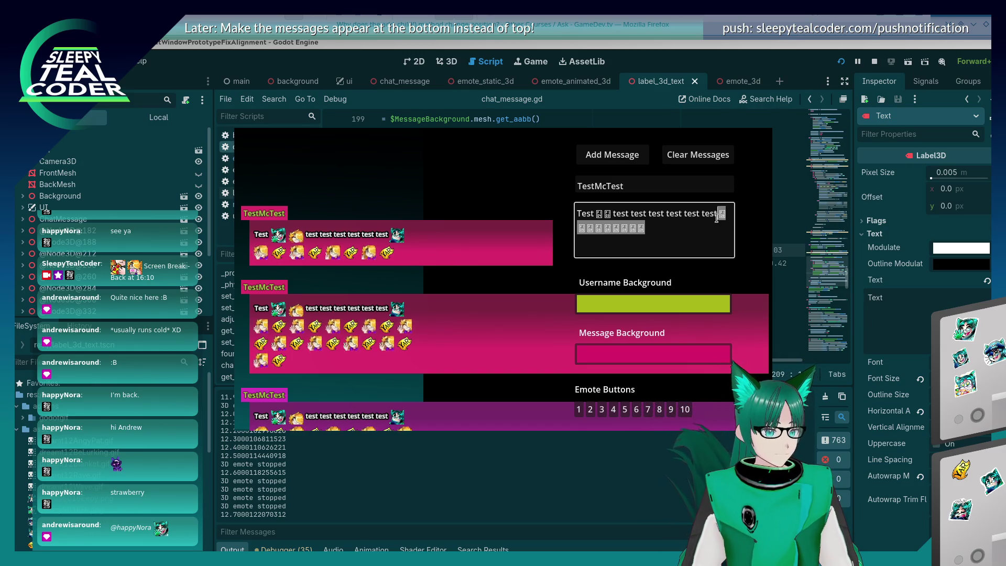
click(612, 155)
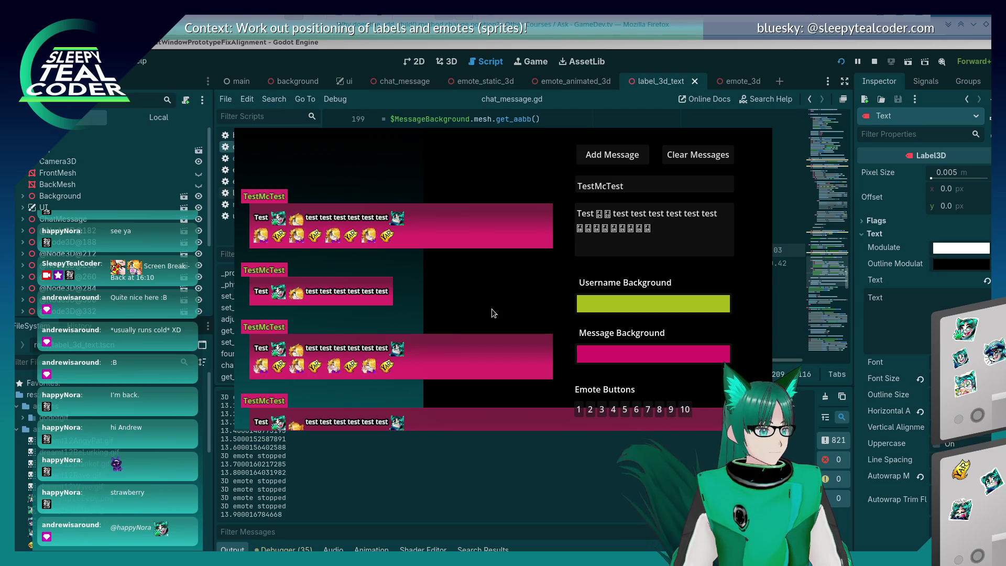
- Duplicate the emote line twice more and post the long six-row emote message
click(663, 228)
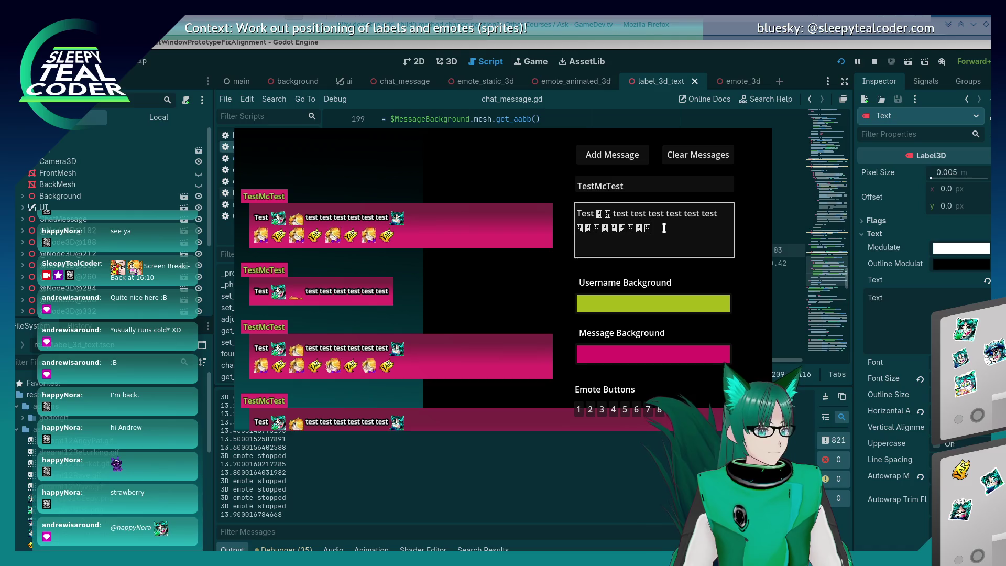
key(shift+Home)
key(ctrl+c)
key(End)
key(ctrl+v)
key(ctrl+v)
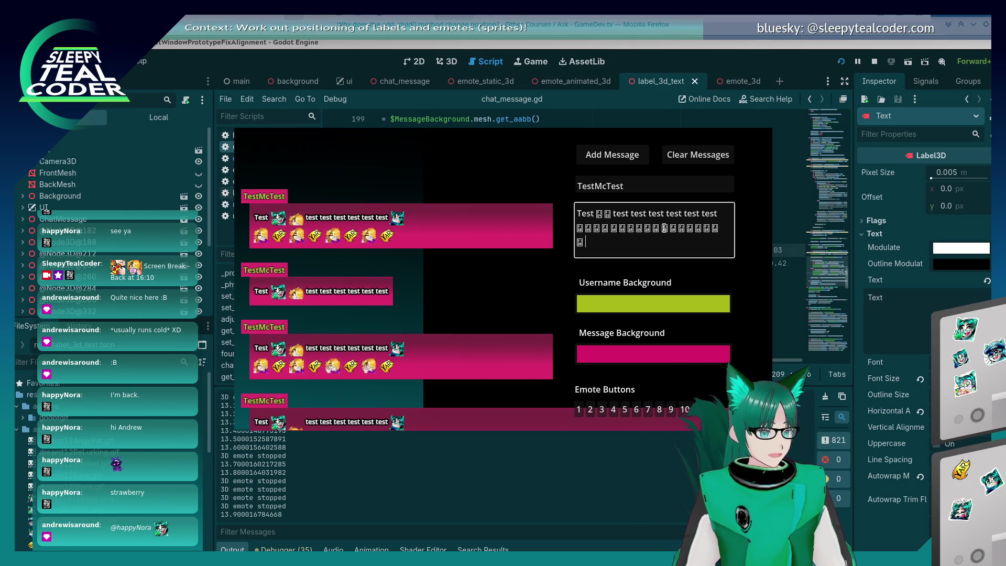
key(ctrl+v)
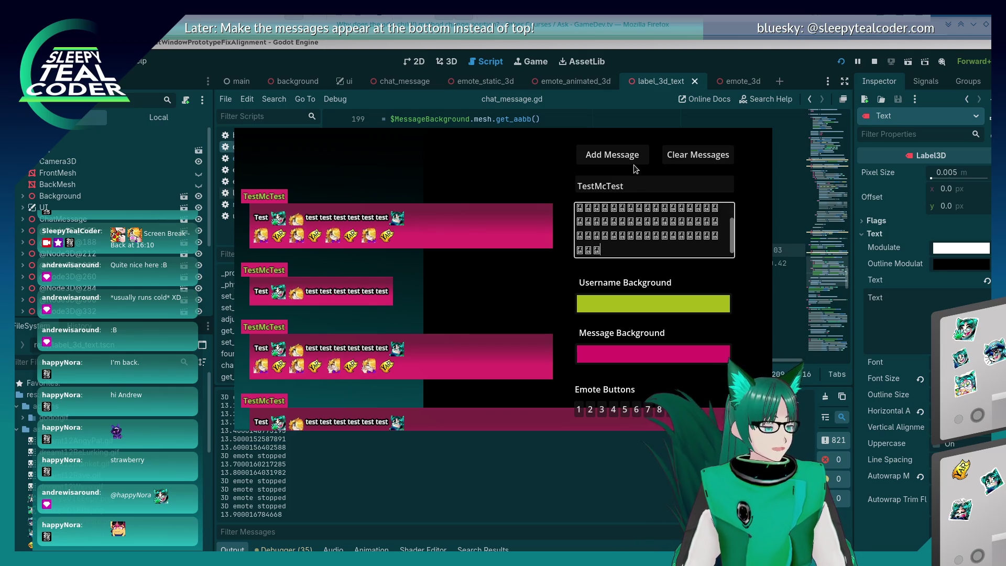
click(623, 155)
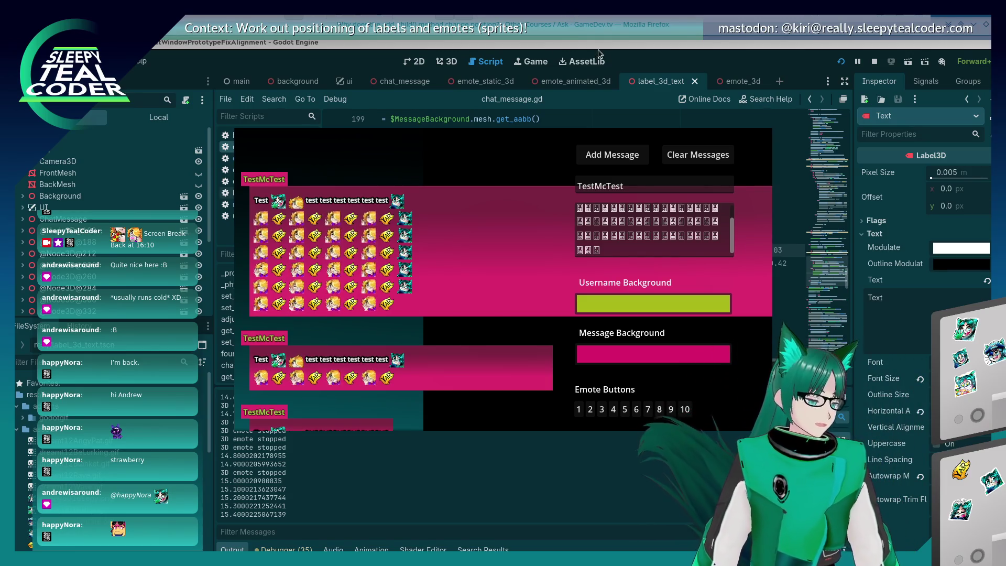
click(615, 51)
- Scroll through the set_message code in chat_message.gd
scroll(458, 268, up, 2)
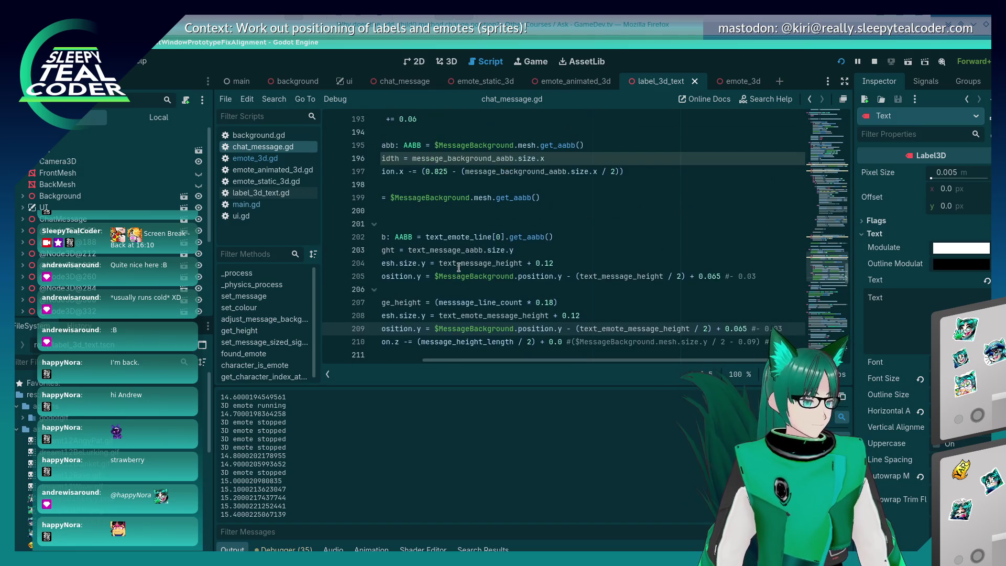
drag(458, 360, 354, 357)
scroll(494, 279, up, 5)
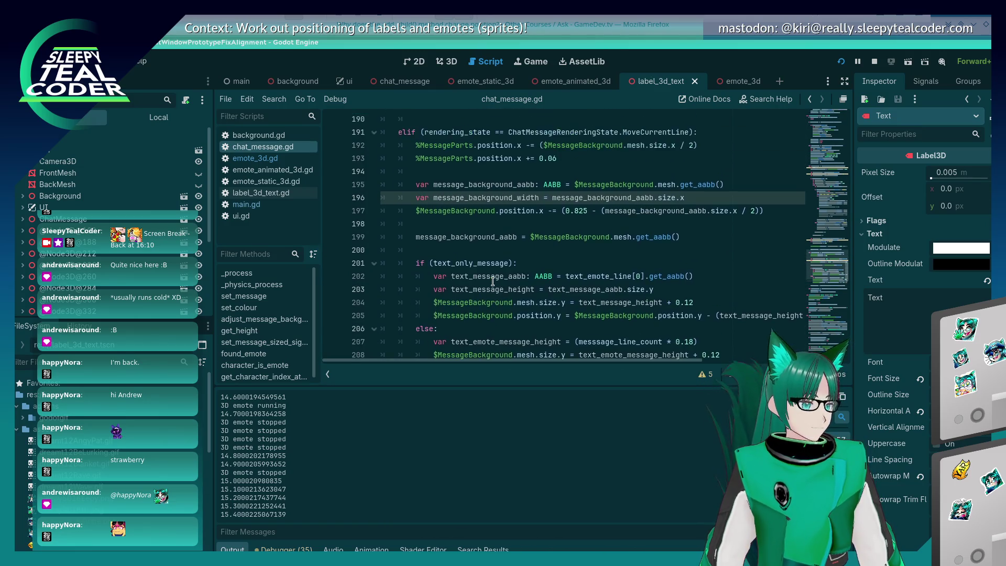
scroll(494, 279, down, 8)
scroll(493, 278, down, 3)
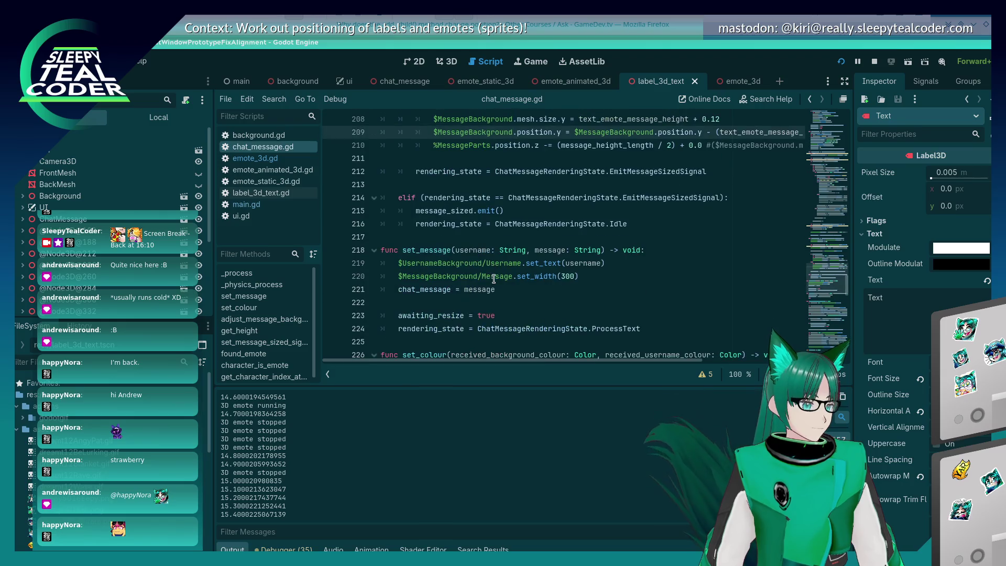
- Switch between the notes, the running game and the script editor, ending at the terminal
key(alt+Tab)
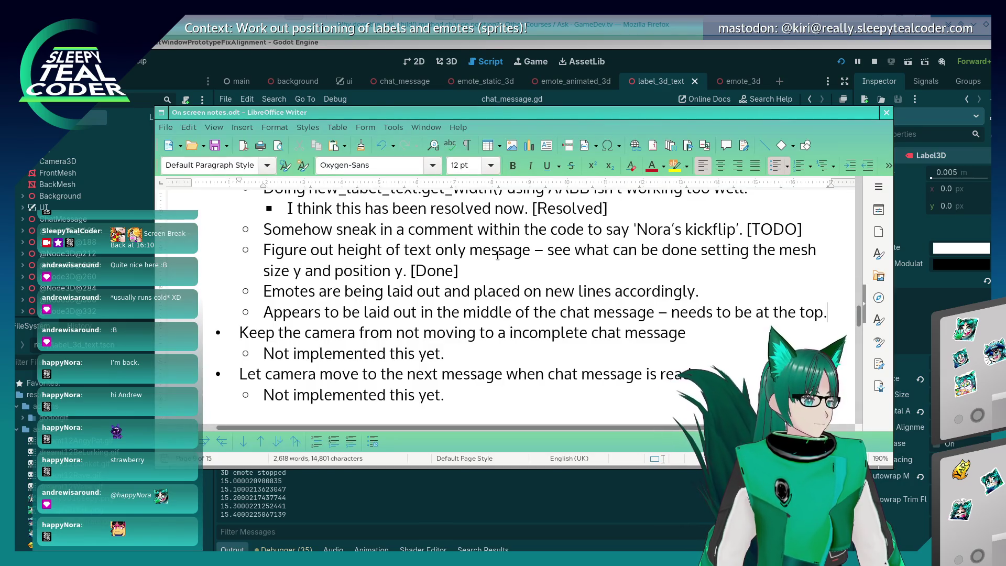
key(alt+Tab)
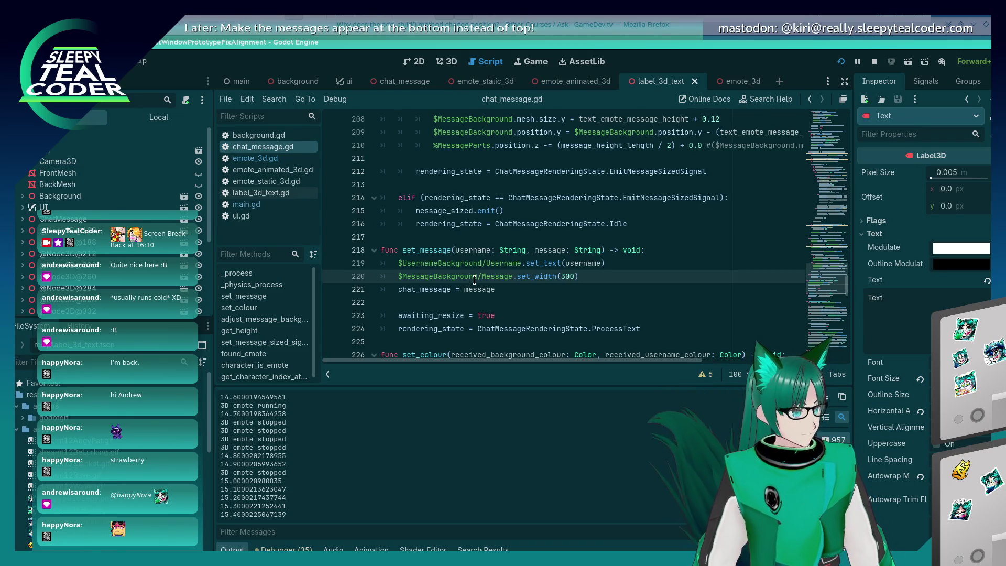
key(alt+Tab)
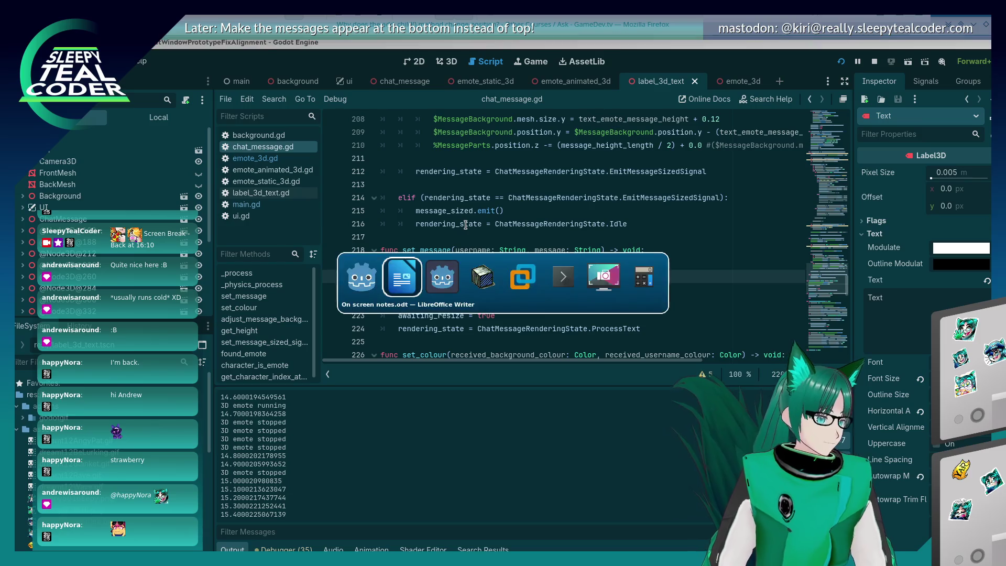
key(alt+Tab)
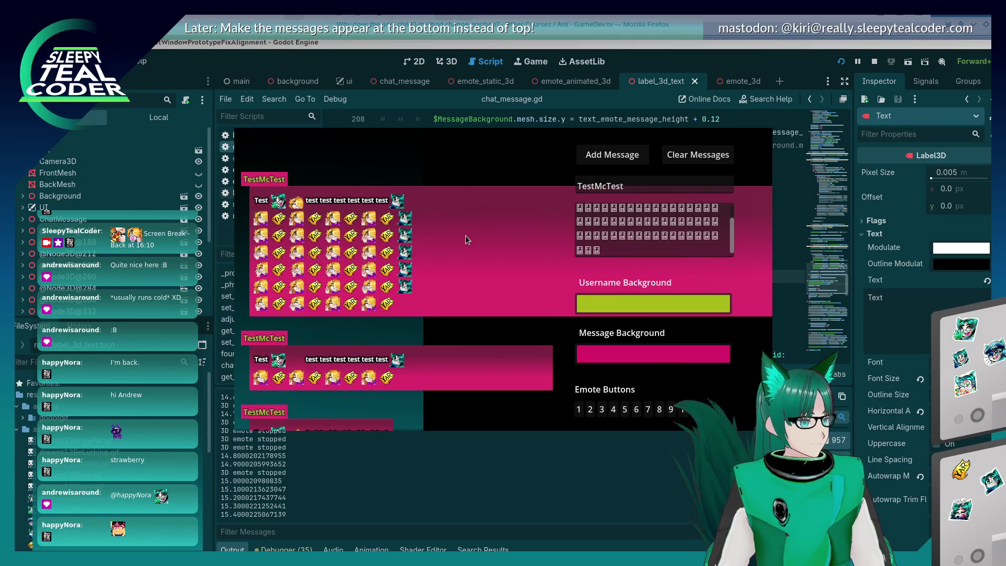
key(alt+Tab)
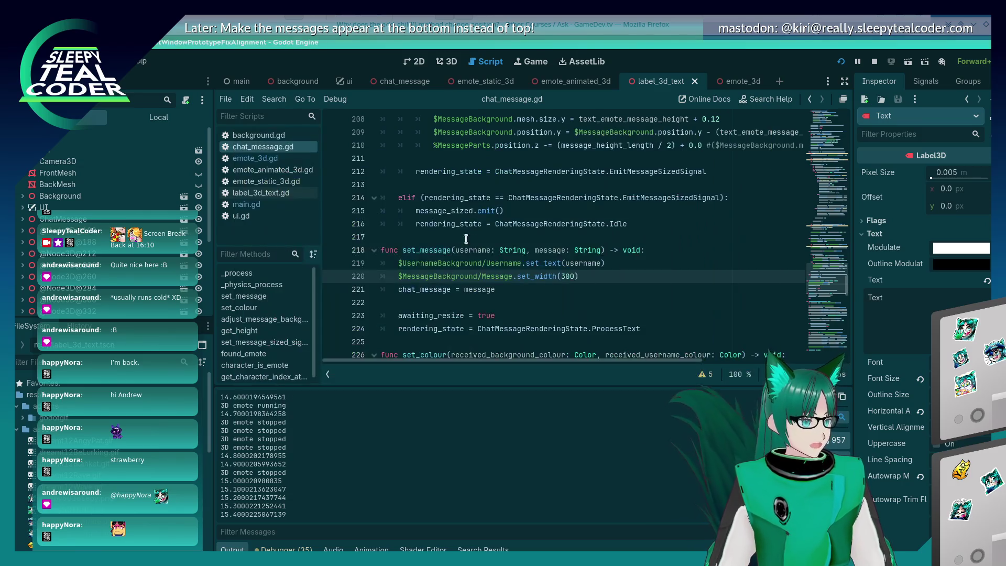
scroll(469, 251, up, 3)
scroll(469, 251, down, 2)
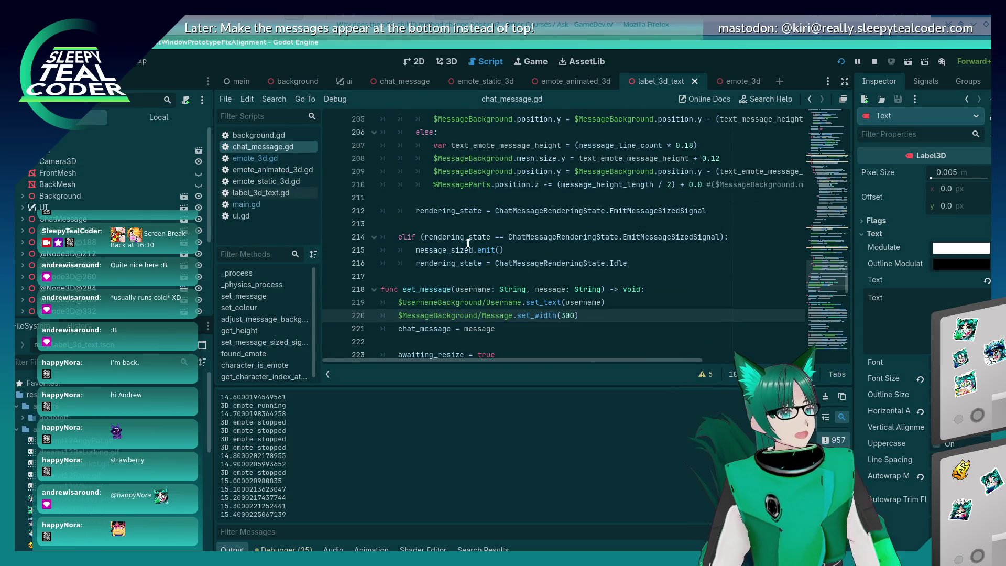
key(alt+Tab)
key(alt+Tab)
key(alt+Tab)
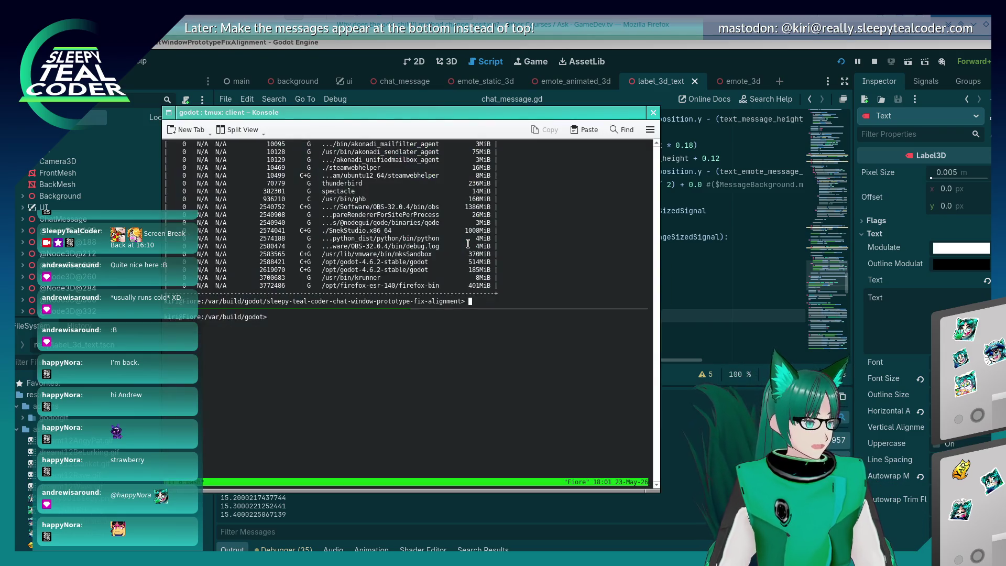
- Stage the changed files with git add and check them with git status
text(git add -A)
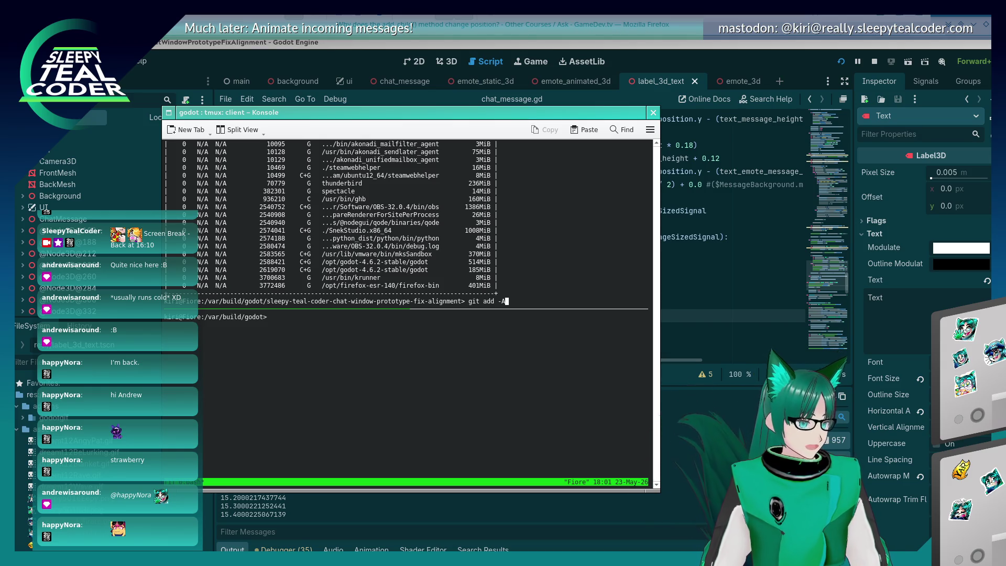
key(Return)
text(git status)
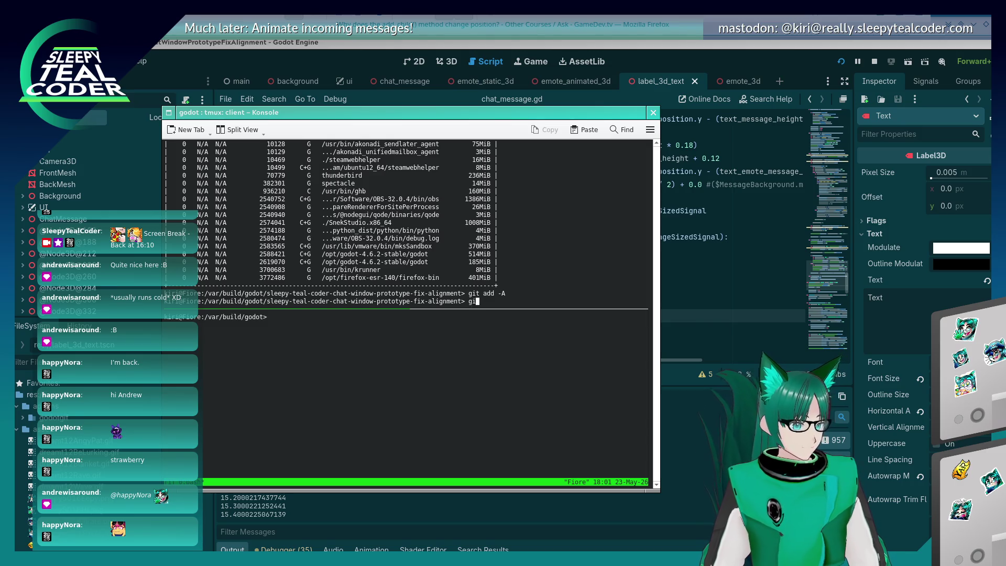
key(Return)
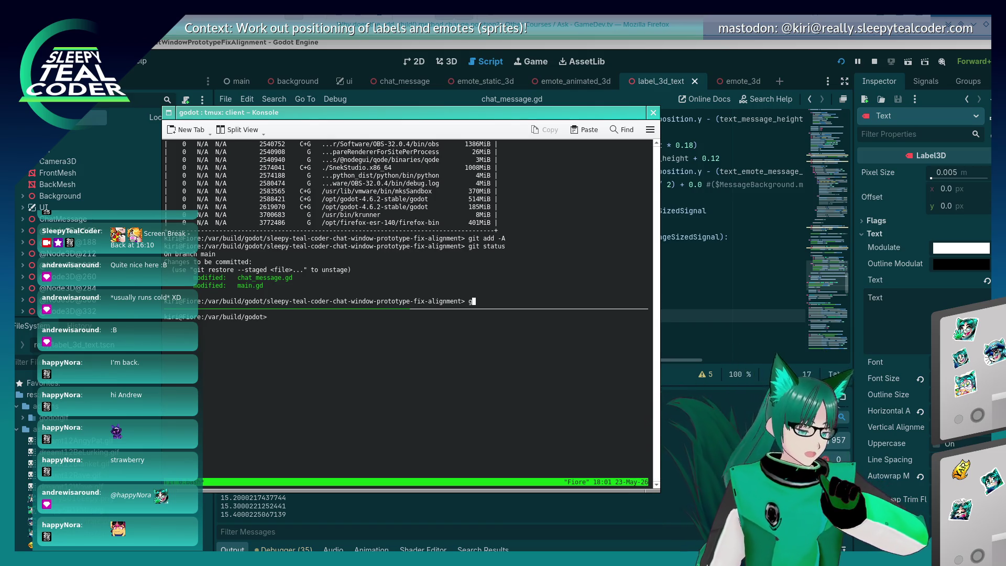
- Commit with the message 'Emotes are laid out in multiple lines', noting the background still needs resizing
text(it commit)
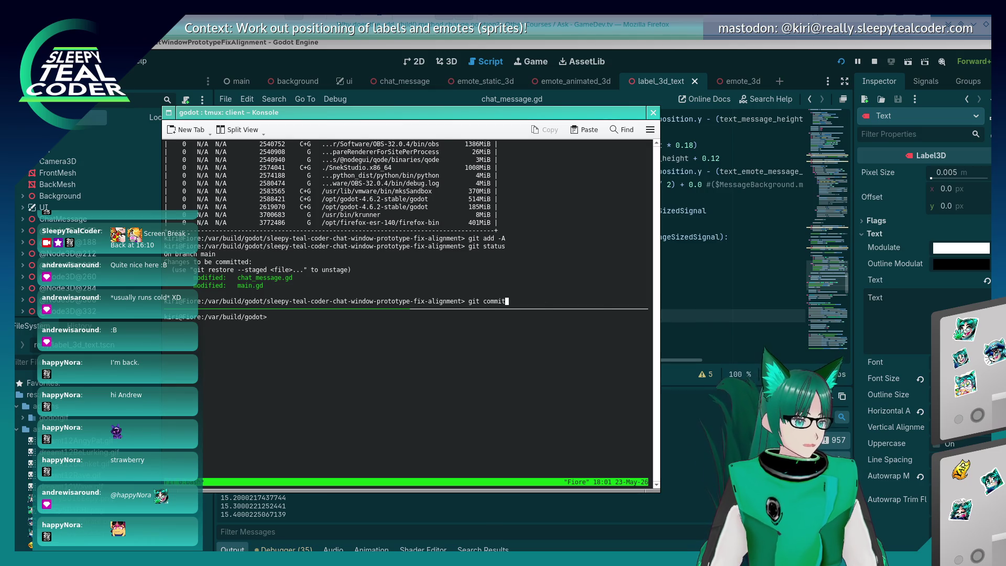
key(Return)
key(Return)
key(Up)
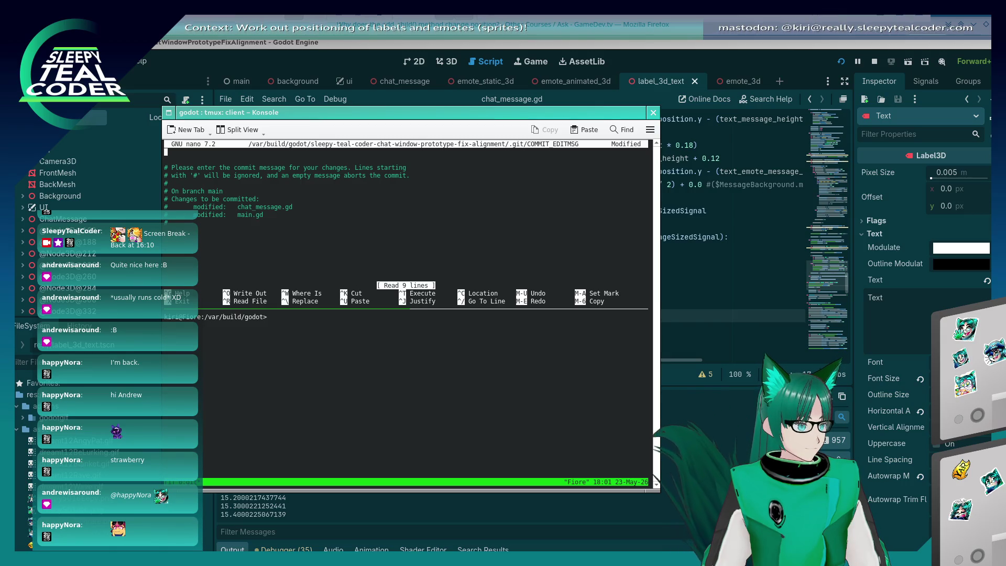
text(Emotes are laid out)
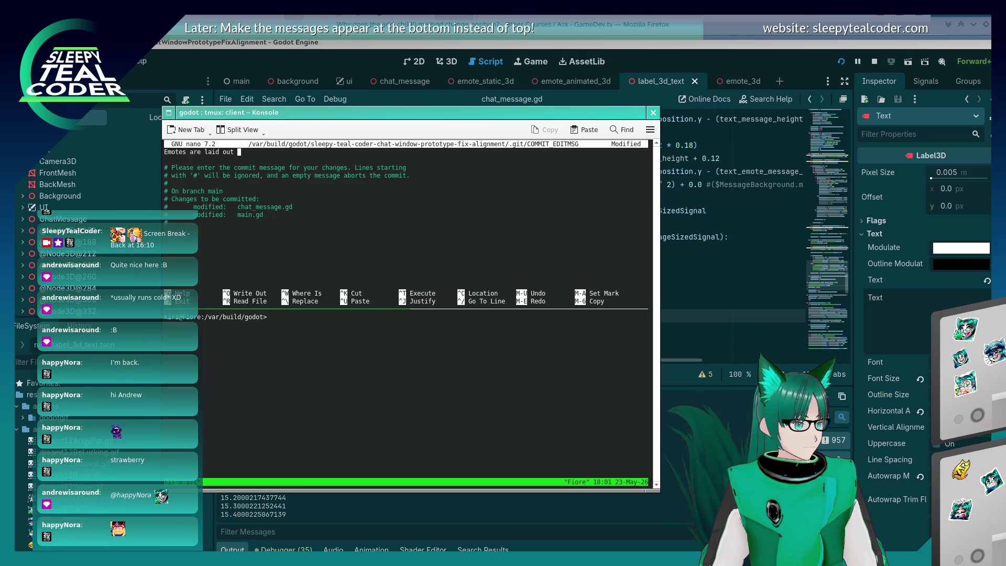
text(in multiple lines - t)
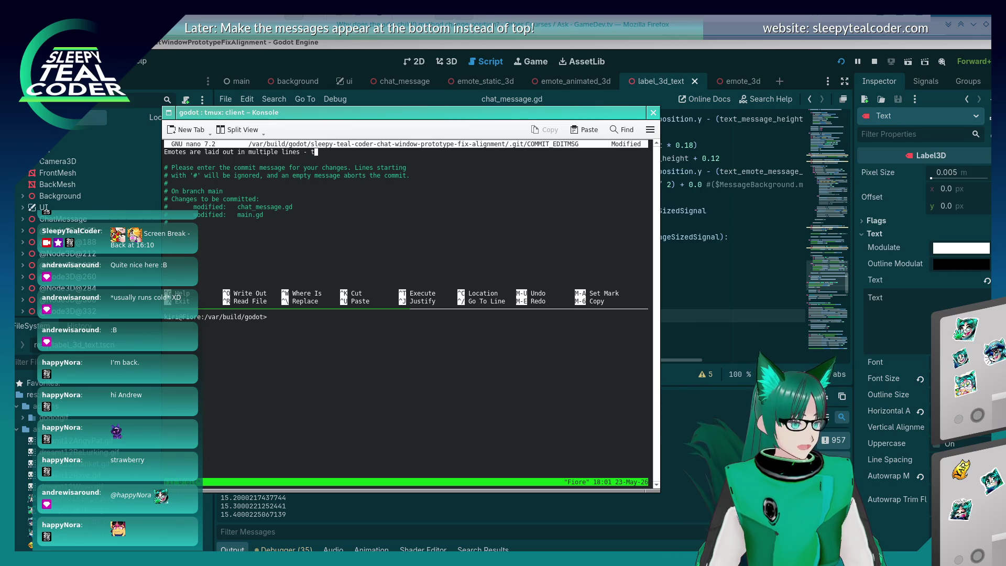
text(ext still to be done)
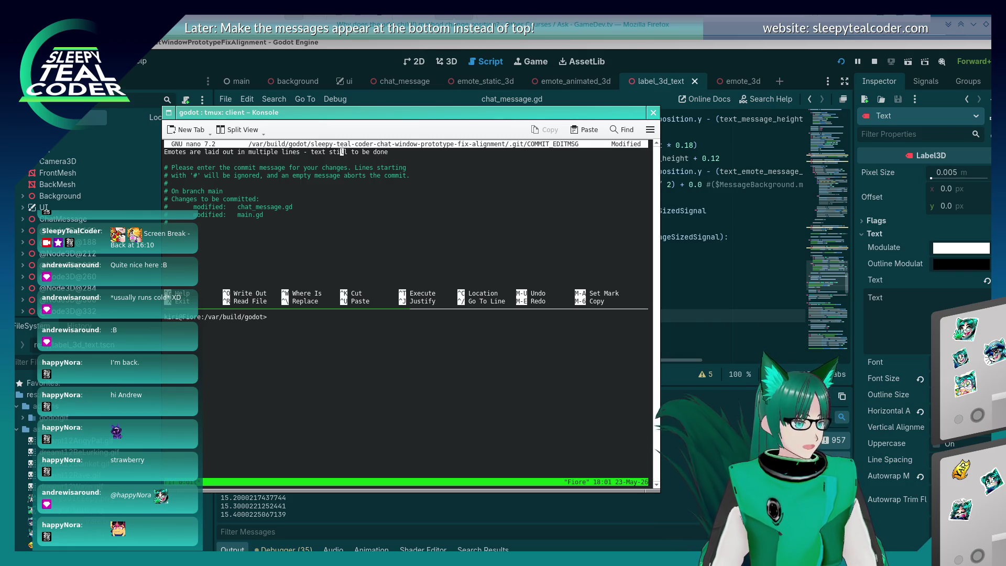
text( - ac)
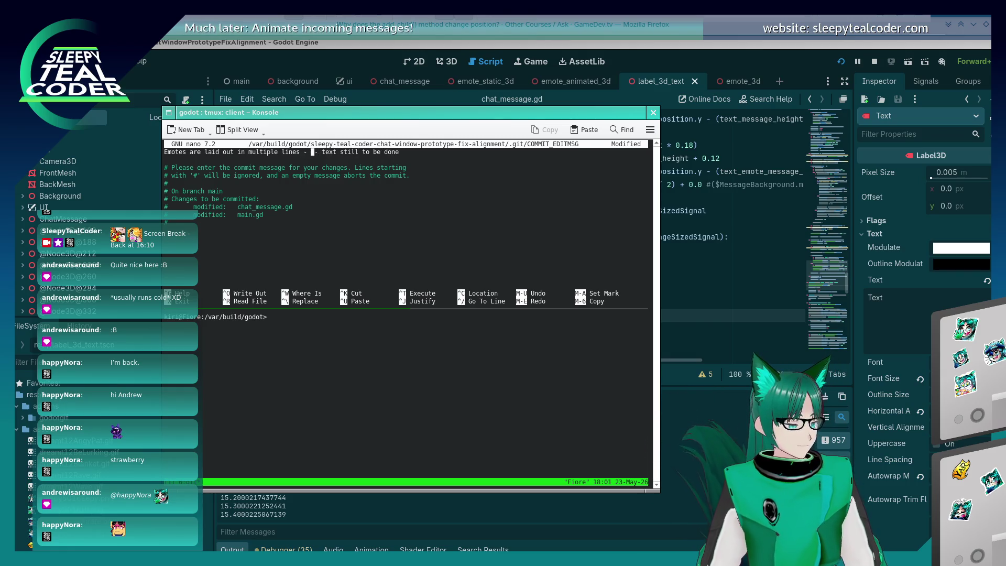
text(tually message )
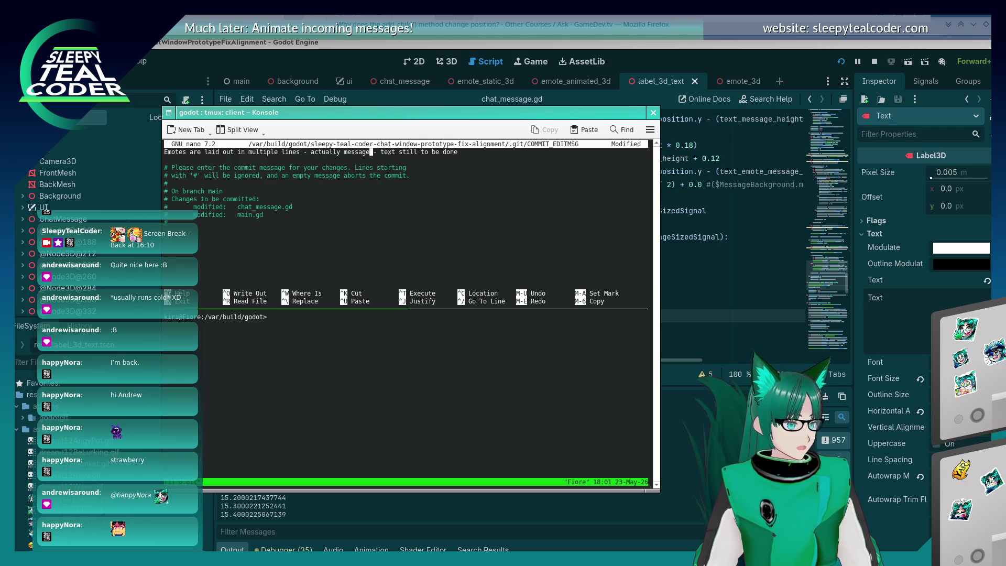
text(background need)
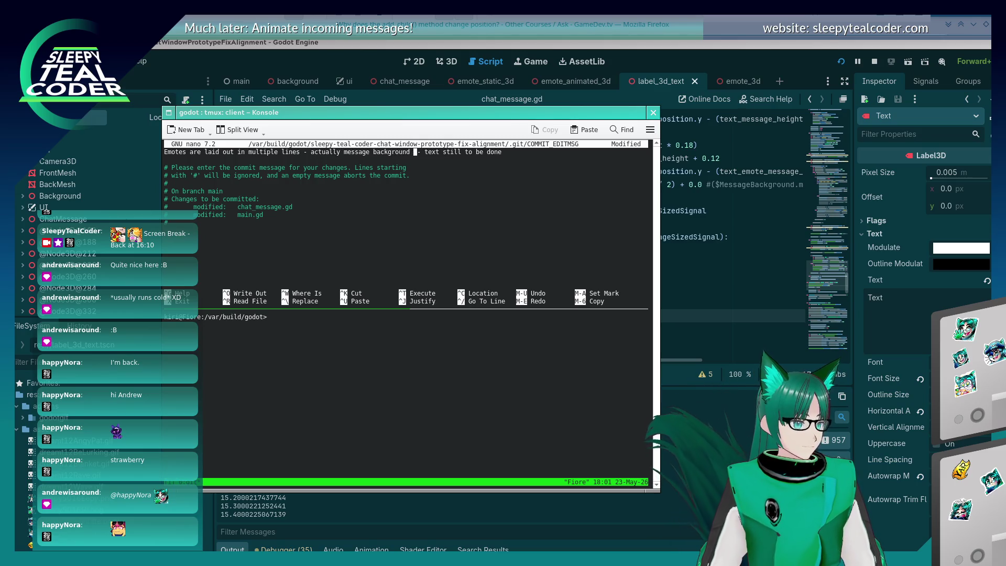
text(s to be resize)
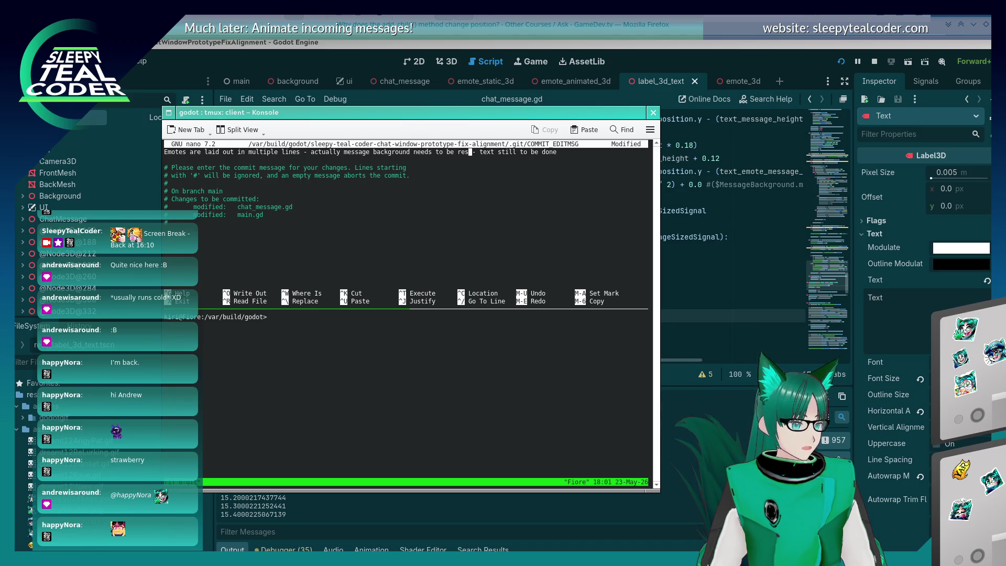
text(d still)
key(ctrl+x)
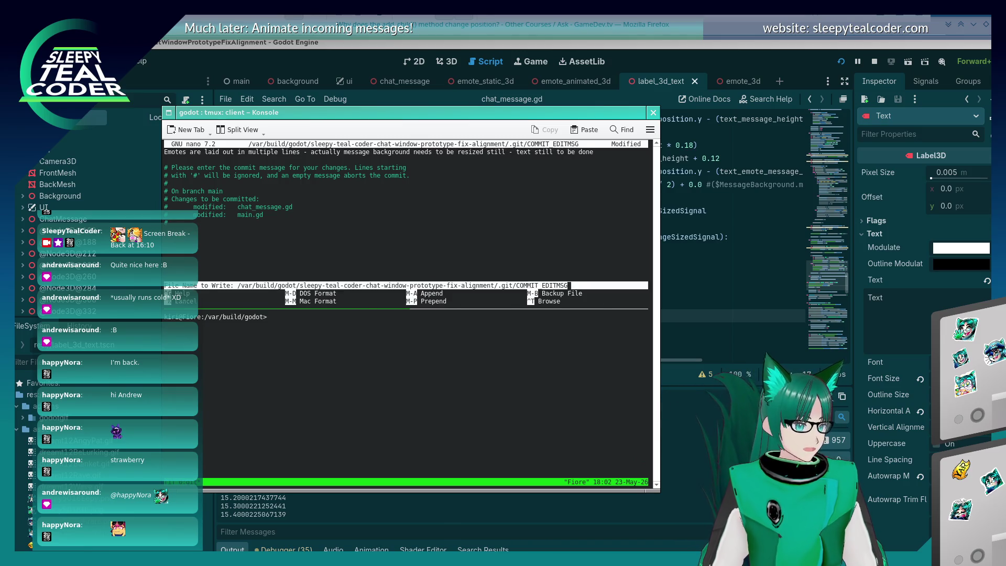
key(y)
key(Return)
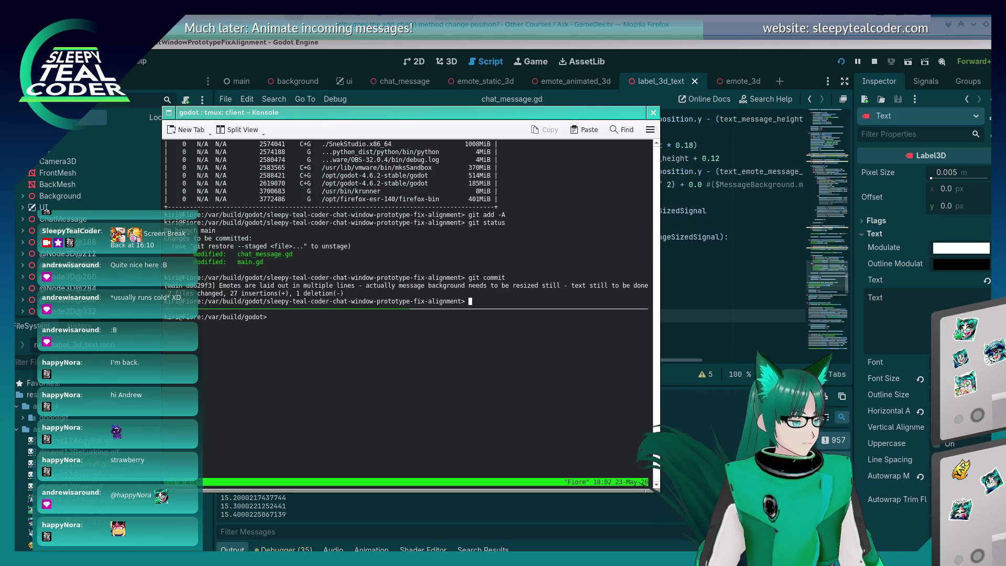
key(alt+Tab)
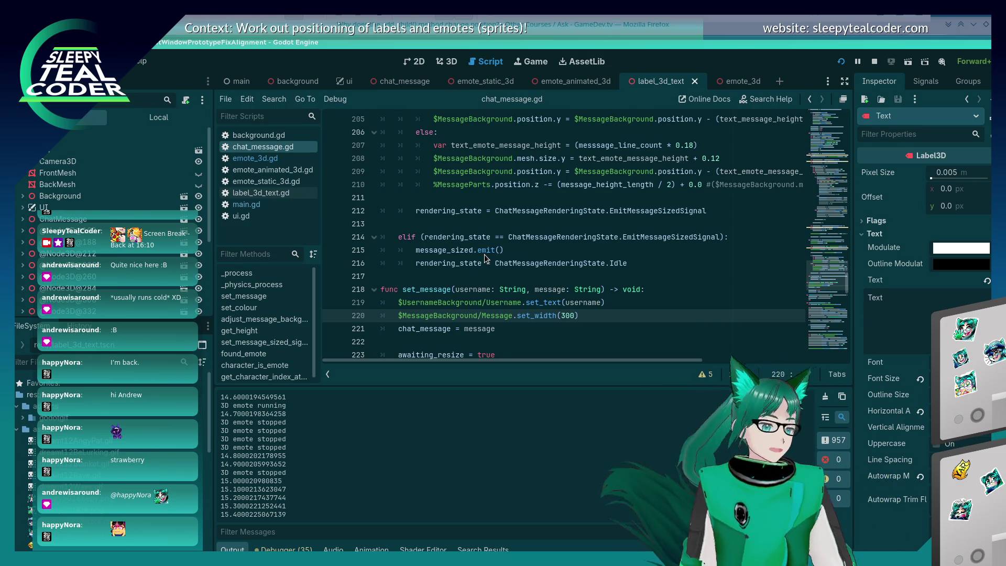
scroll(443, 231, up, 1)
scroll(442, 230, up, 3)
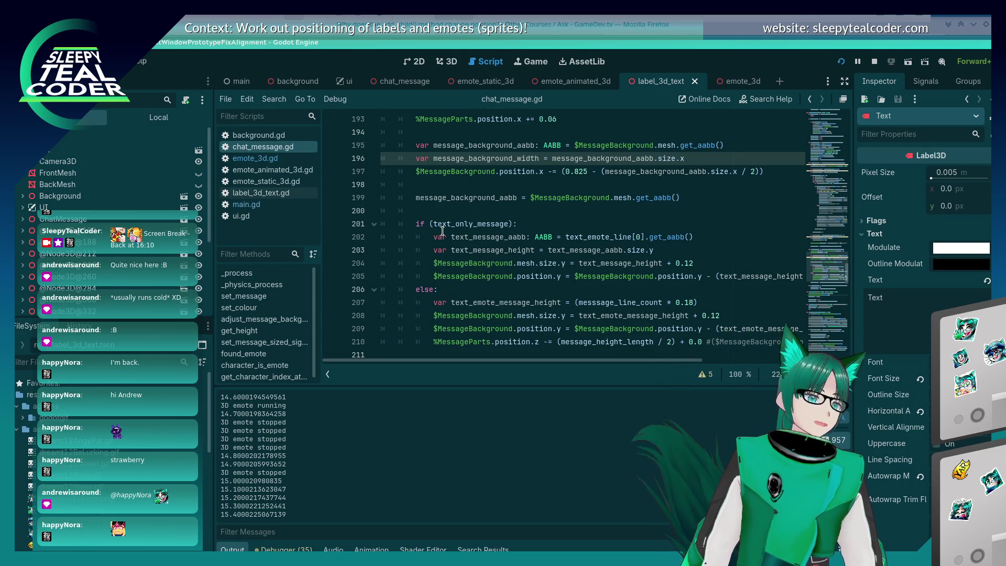
scroll(446, 237, up, 2)
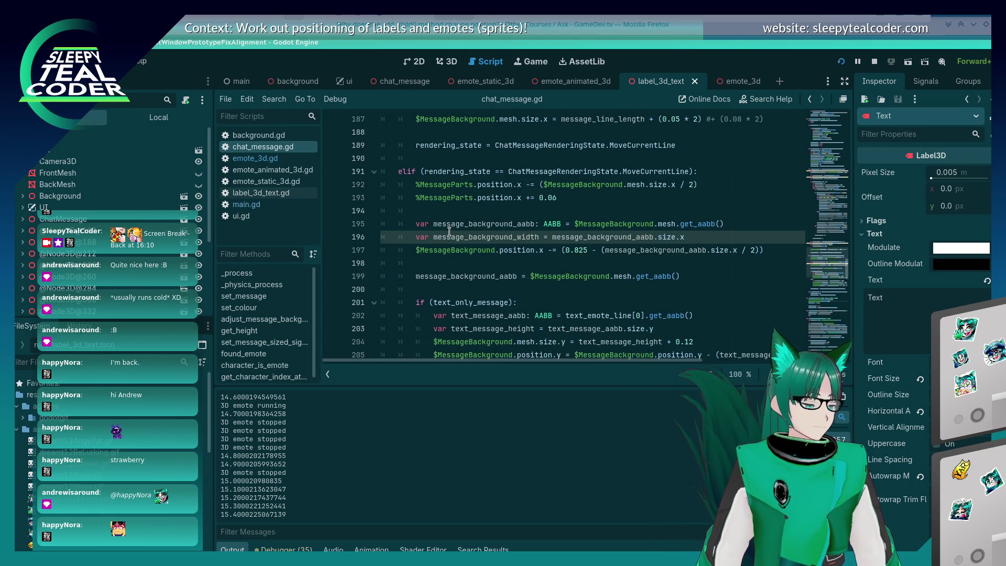
scroll(449, 229, up, 4)
scroll(450, 225, down, 6)
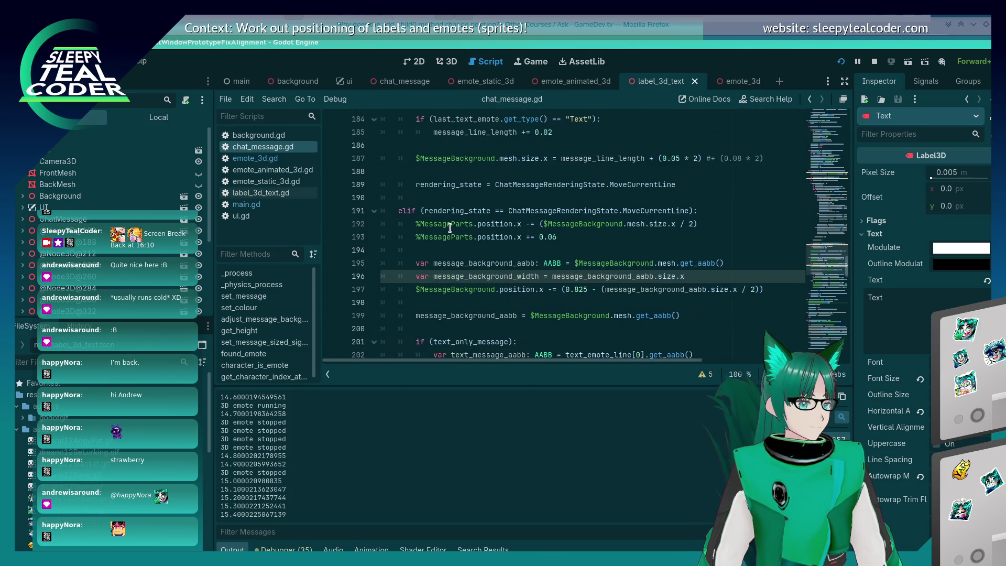
scroll(450, 221, down, 4)
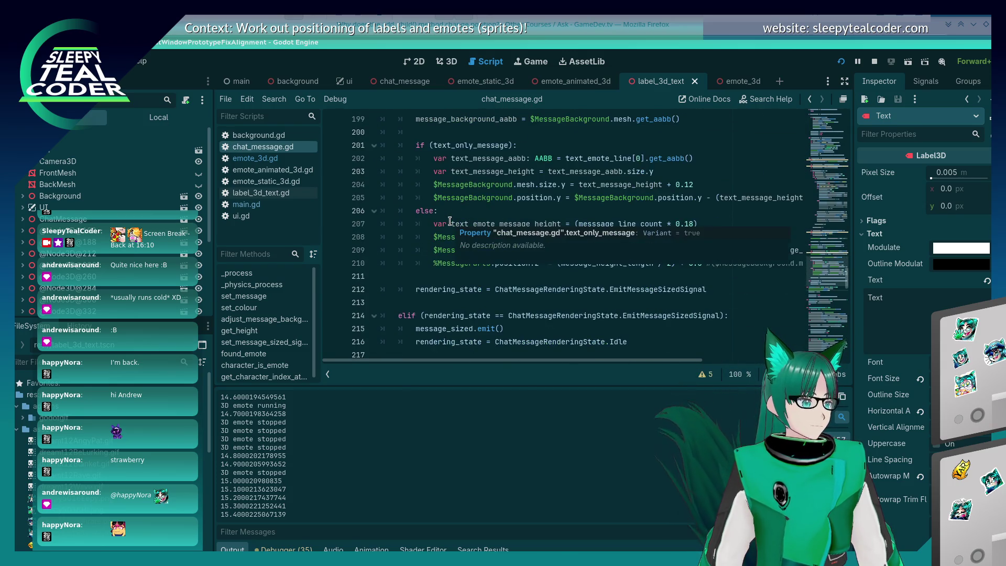
scroll(450, 221, up, 5)
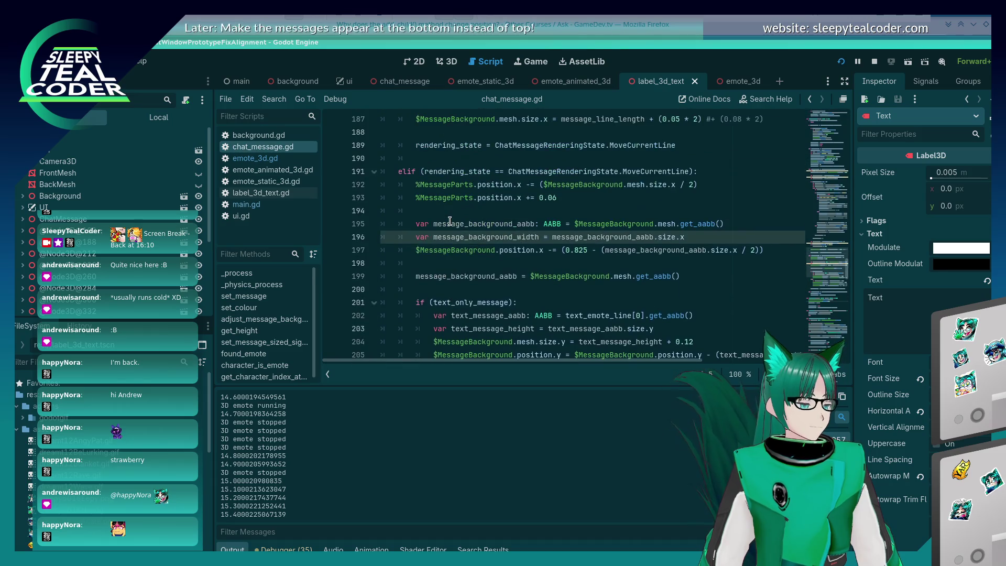
scroll(450, 221, down, 3)
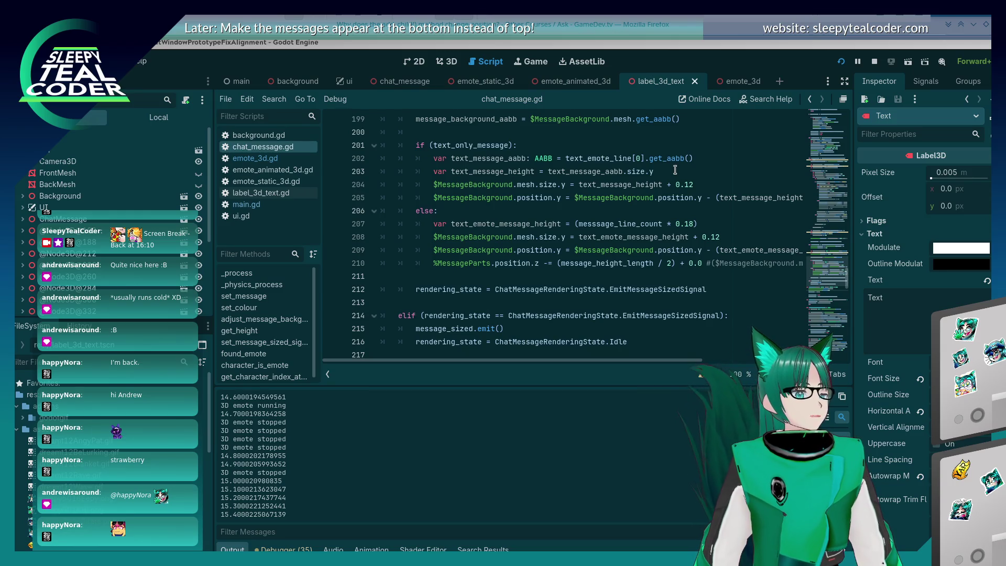
click(685, 219)
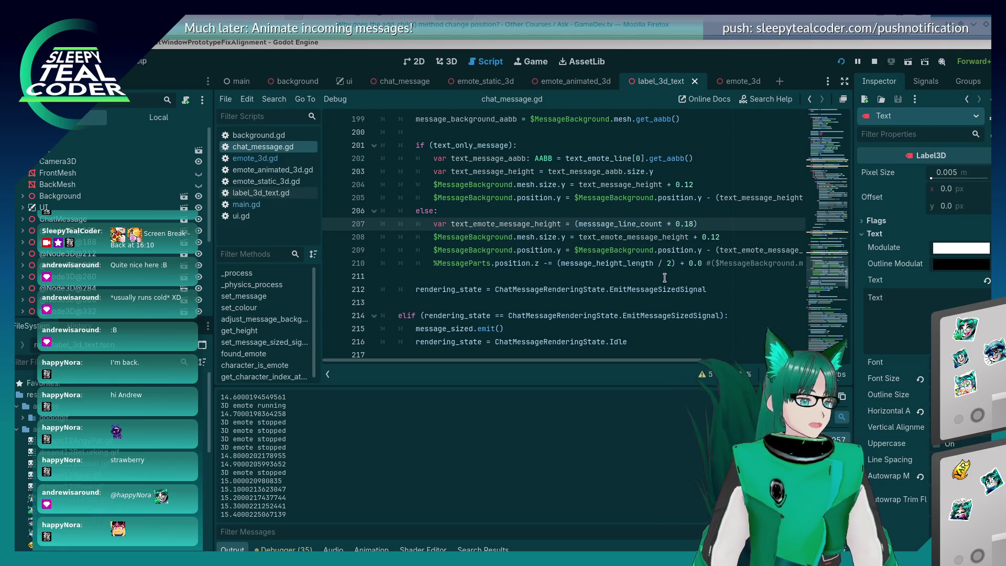
scroll(611, 250, up, 8)
scroll(606, 249, up, 8)
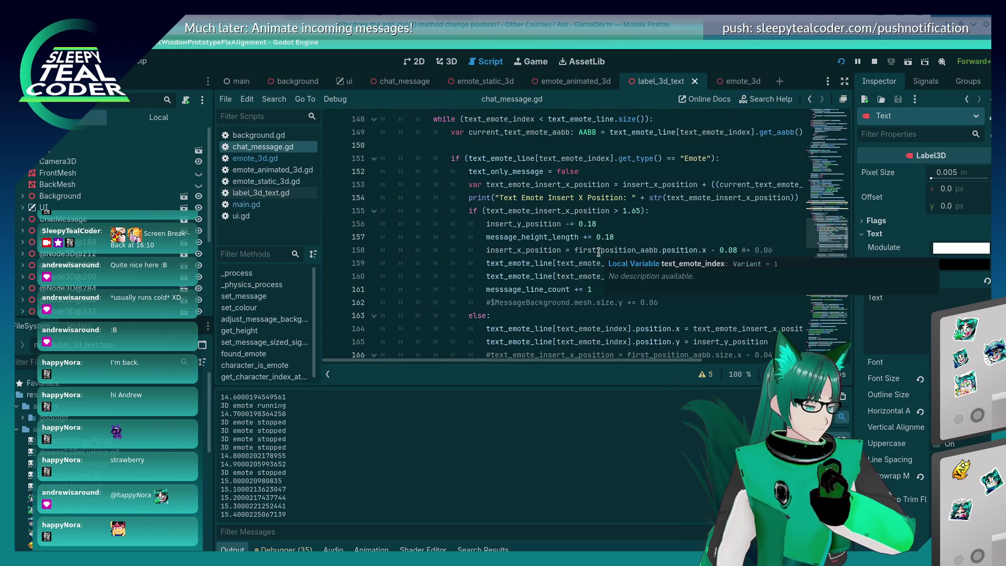
scroll(599, 252, down, 1)
scroll(557, 217, up, 10)
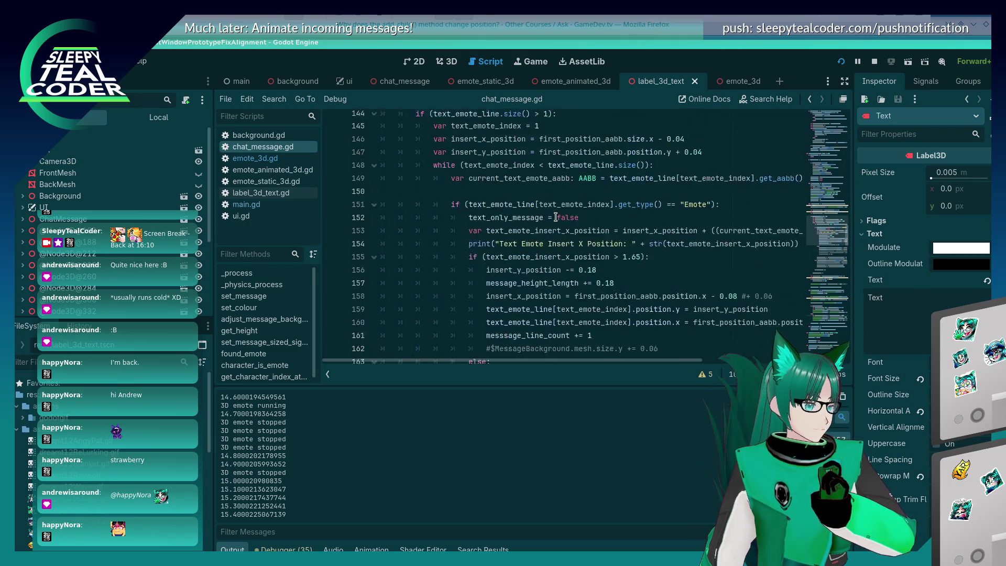
click(642, 163)
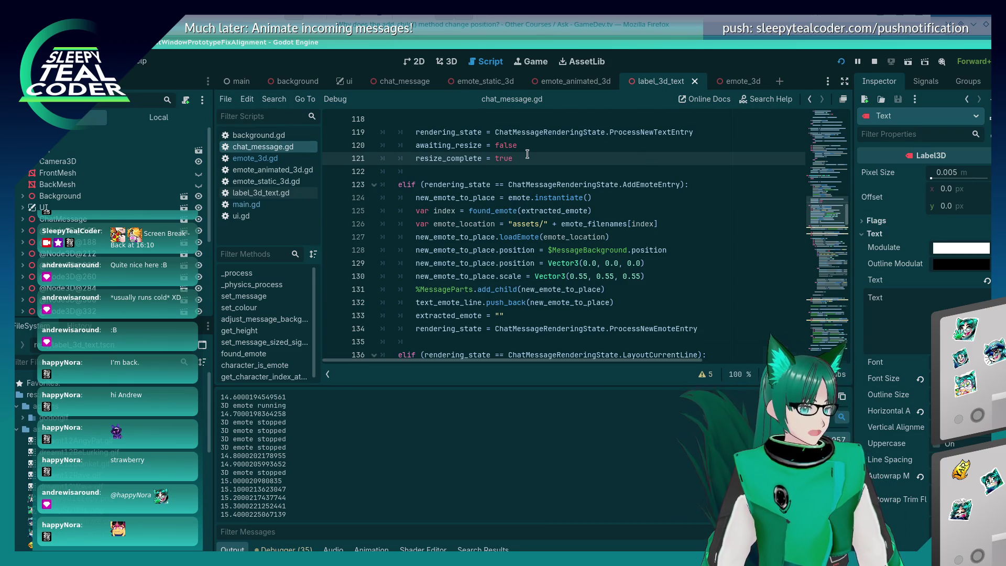
key(ctrl+f)
text(message_el)
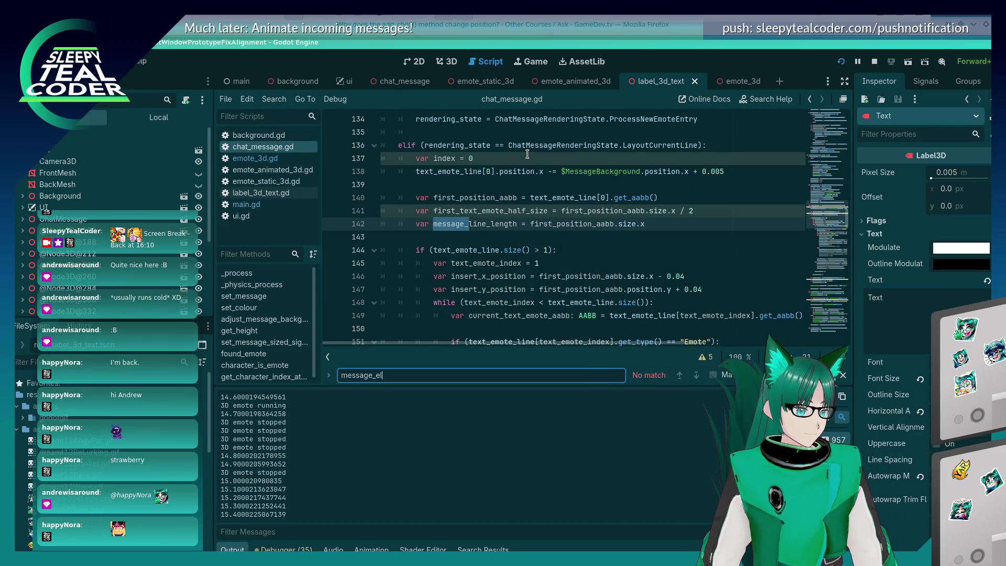
key(BackSpace)
key(BackSpace)
text(line_length)
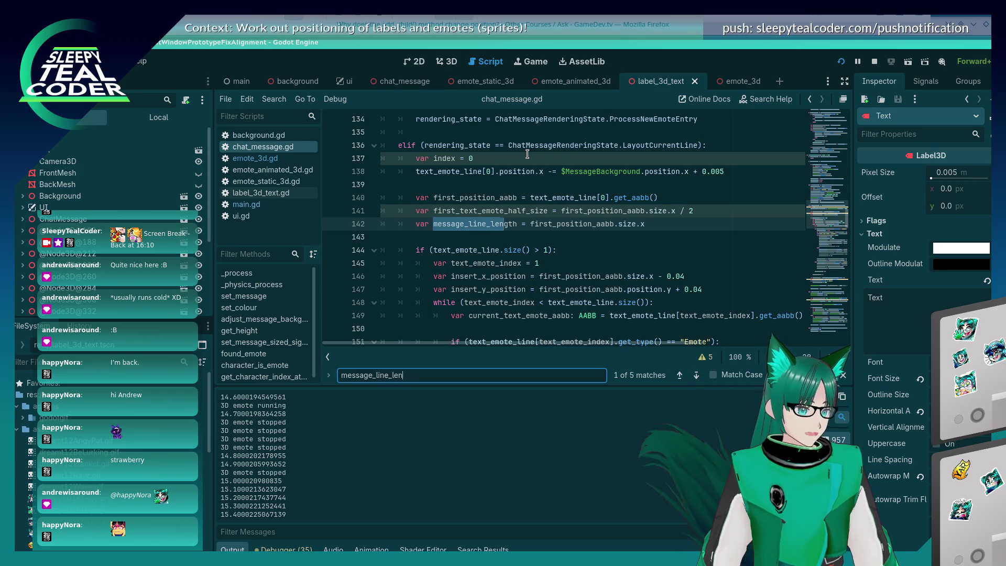
key(Return)
key(Escape)
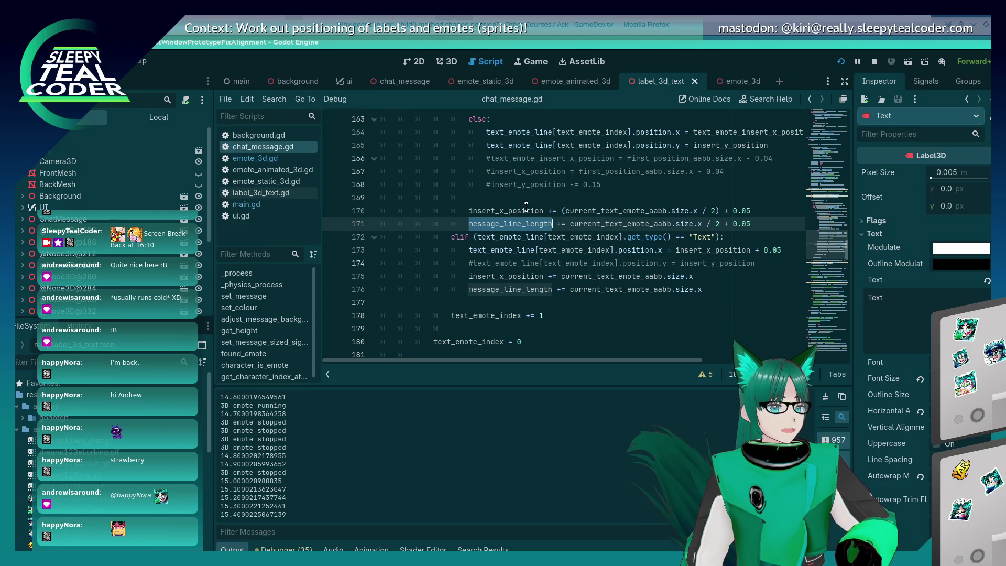
- Start a new variable declaration line below line 31 of chat_message.gd
scroll(547, 277, up, 2)
scroll(547, 277, up, 9)
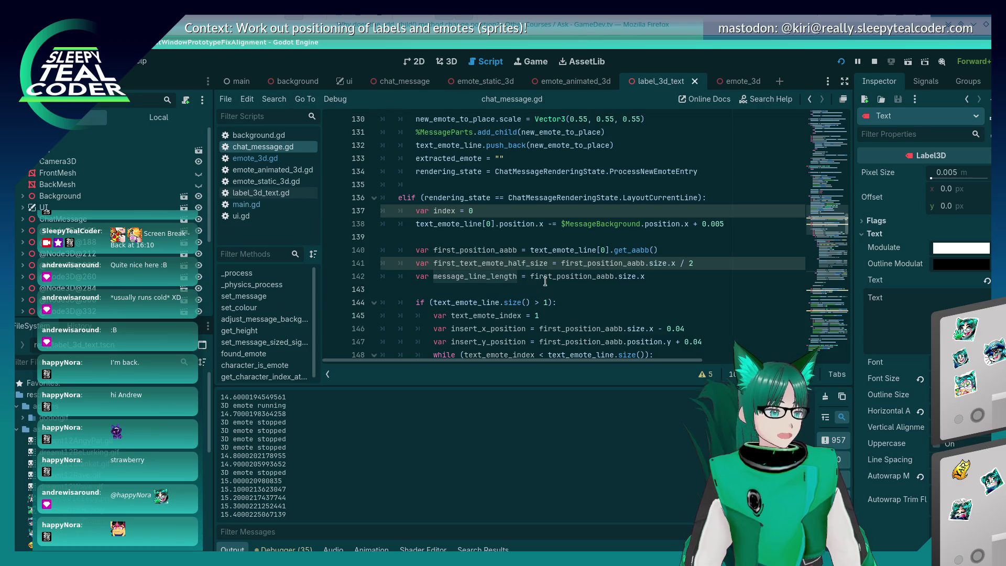
scroll(545, 281, up, 6)
scroll(542, 283, up, 20)
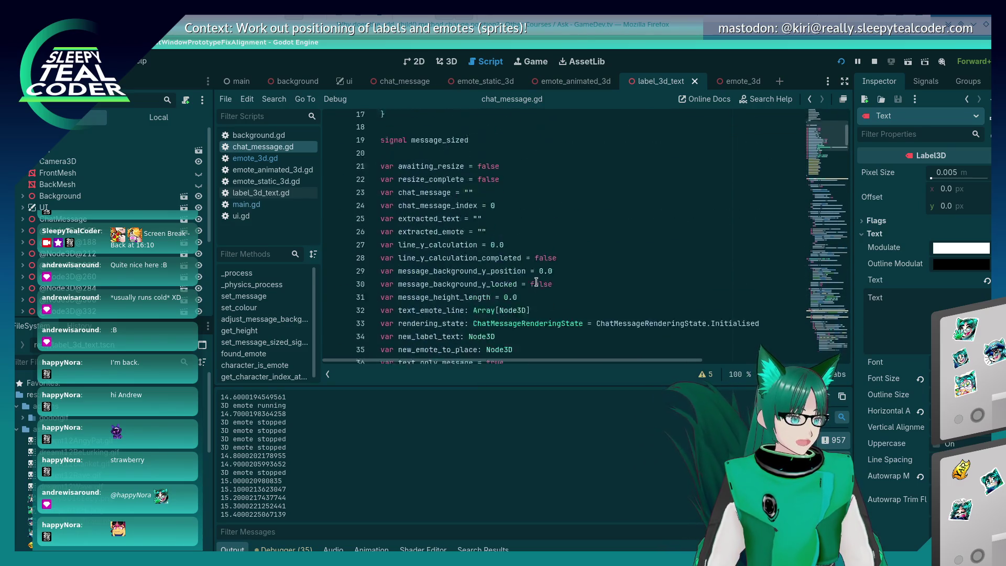
scroll(536, 282, down, 1)
scroll(536, 282, down, 3)
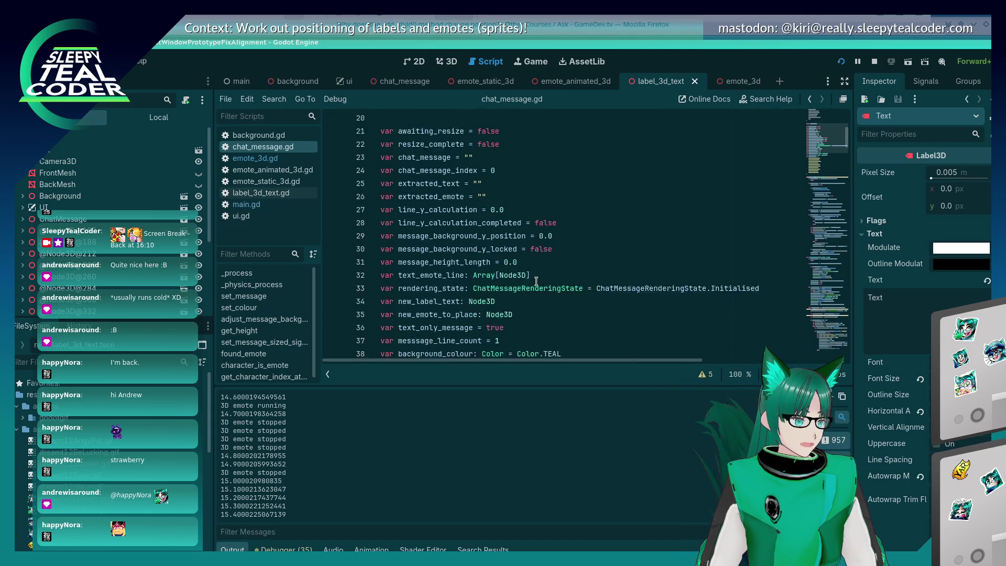
scroll(535, 282, up, 5)
click(568, 228)
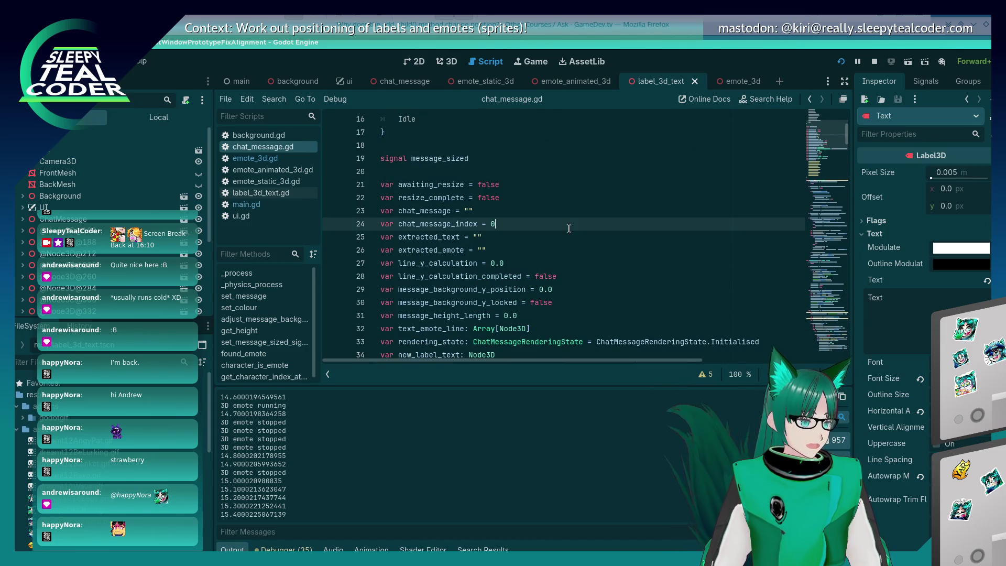
scroll(566, 229, down, 3)
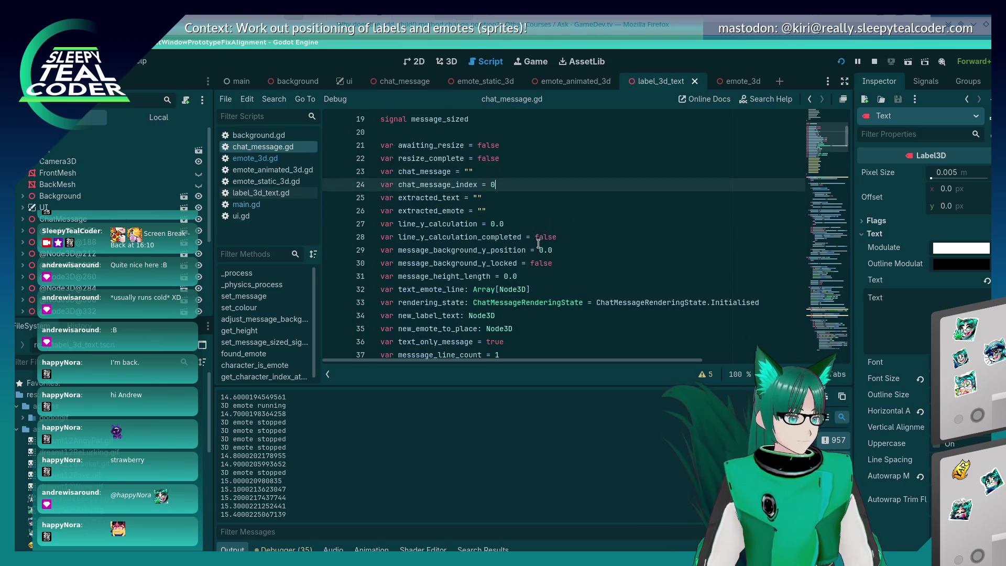
click(537, 241)
key(Return)
text(var message_)
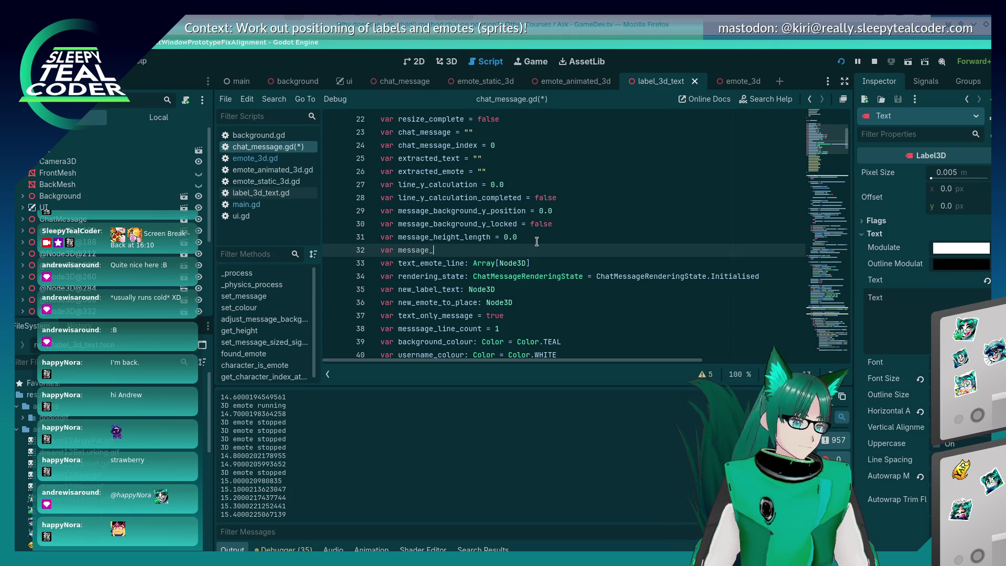
- Rename message_height_length to message_height and search the script for its usages
double_click(483, 236)
key(ctrl+f)
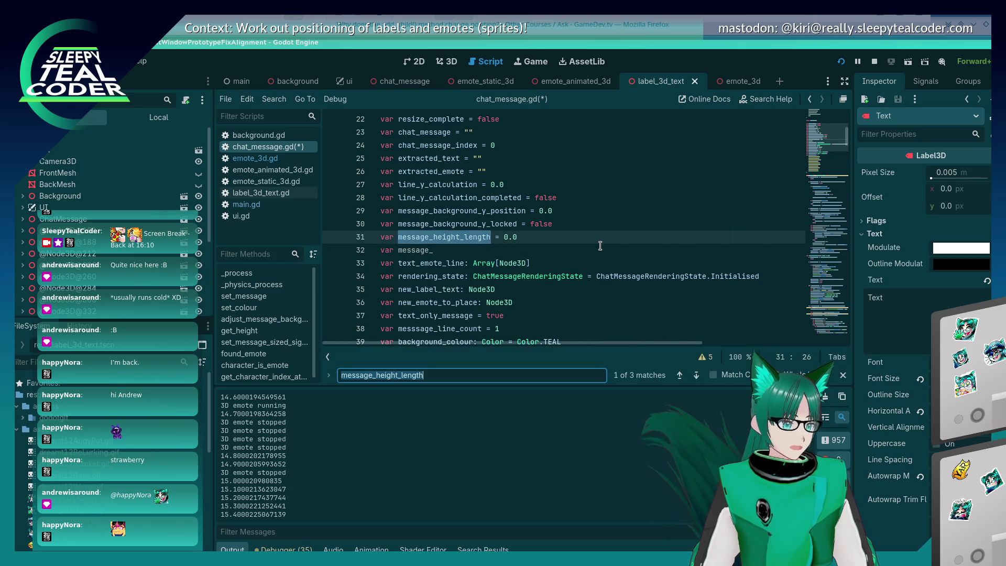
key(Return)
key(Return)
key(Return)
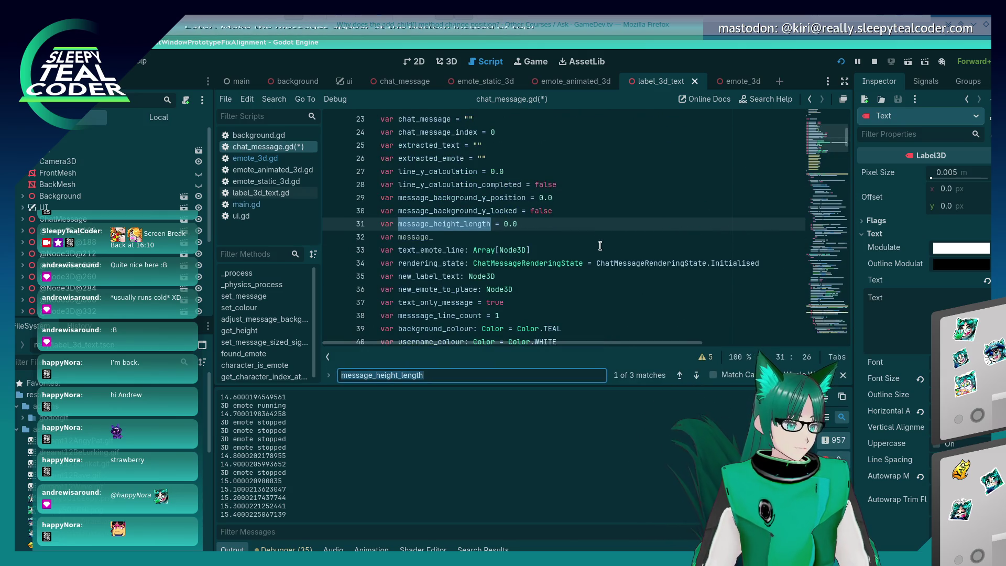
key(Escape)
key(Right)
key(BackSpace)
key(BackSpace)
key(BackSpace)
key(BackSpace)
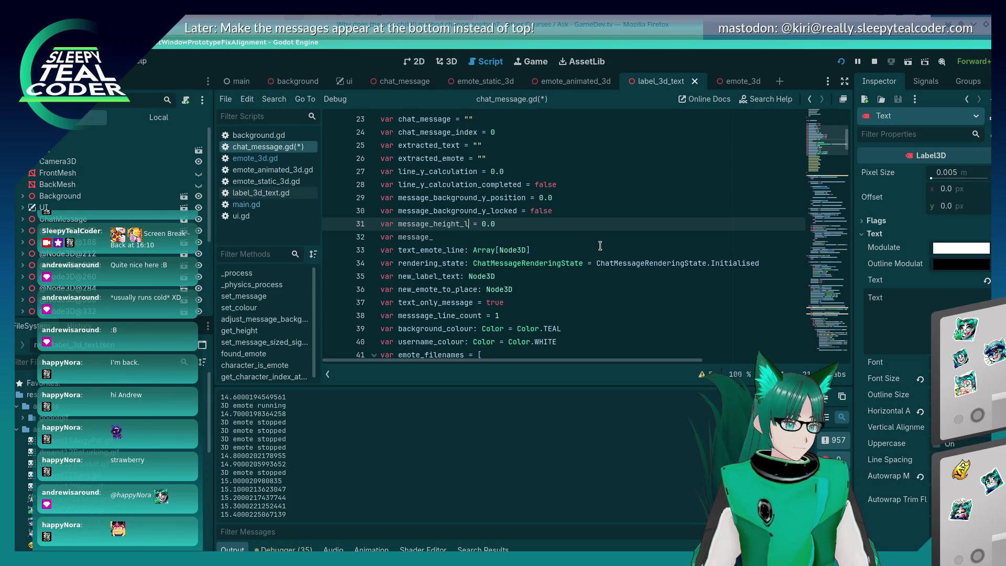
key(Down)
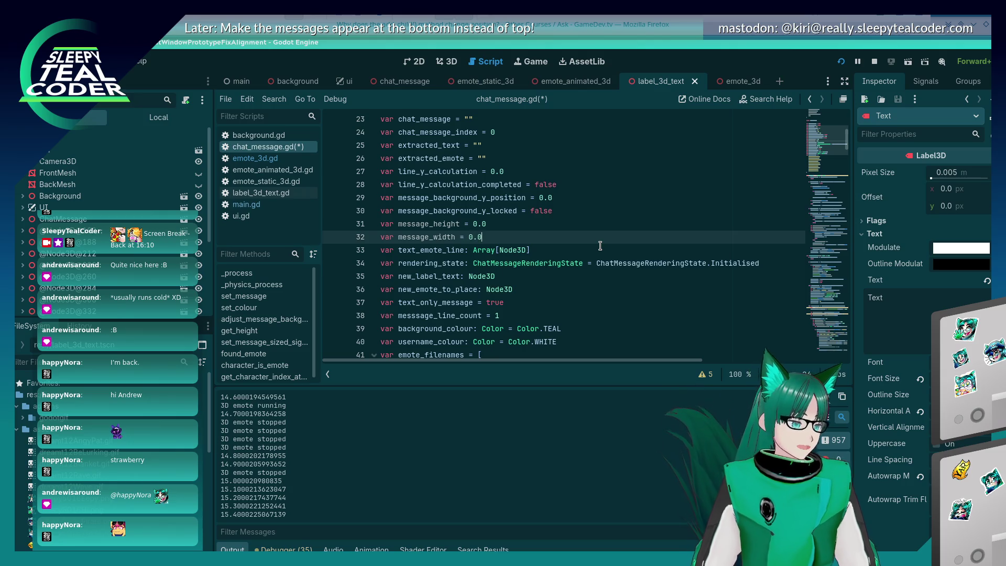
double_click(451, 225)
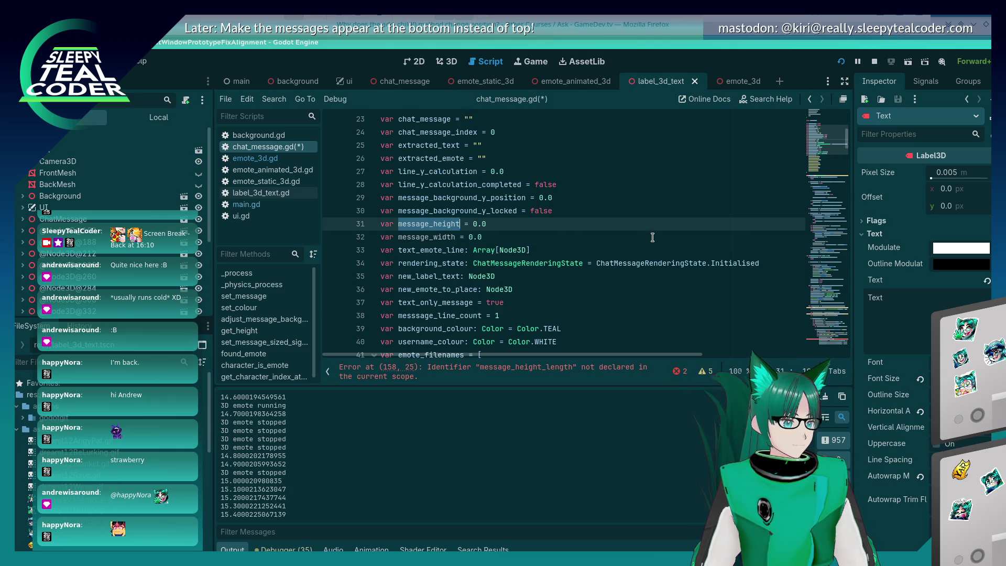
key(ctrl+f)
key(Return)
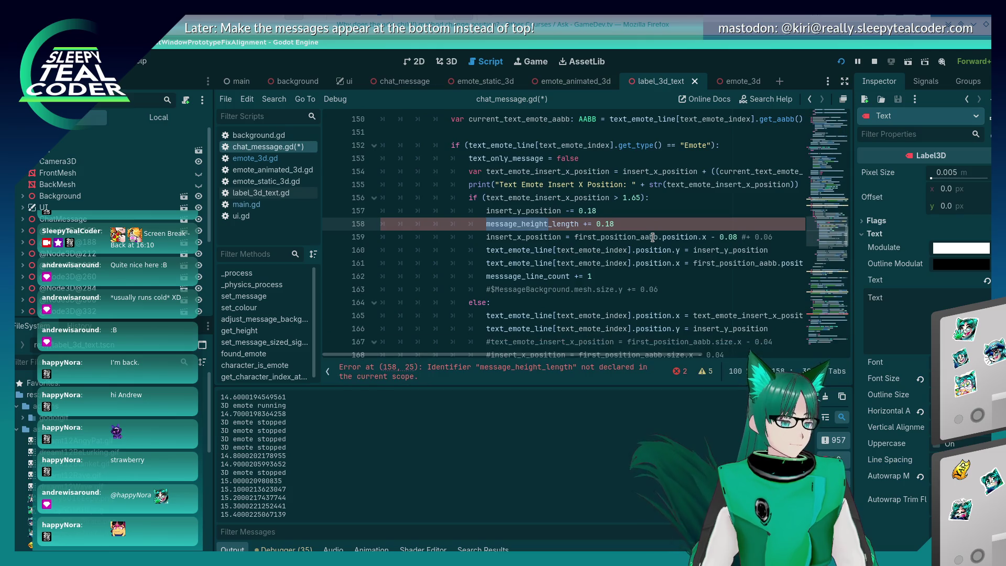
- Step through every message_height match in chat_message.gd
key(Escape)
key(ctrl+f)
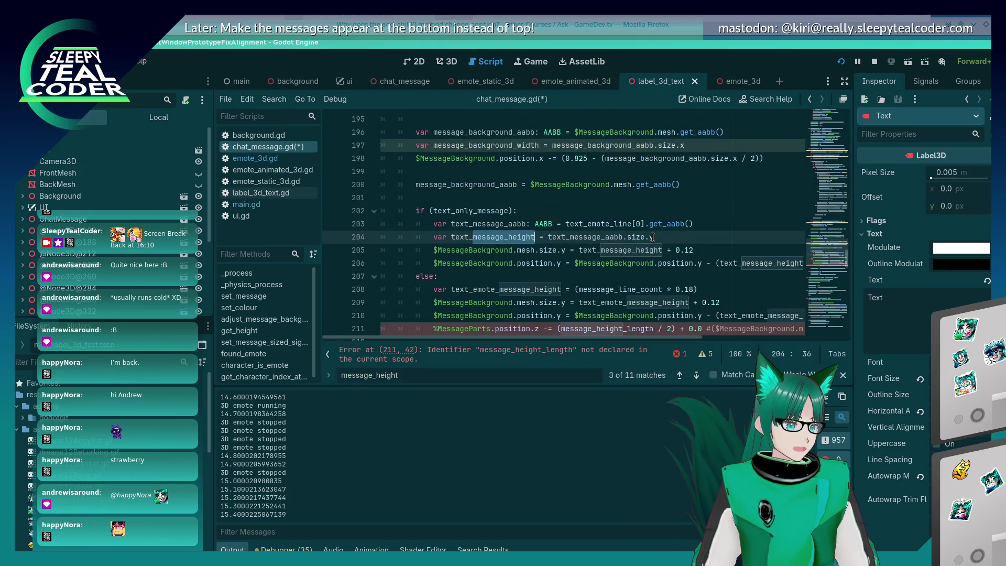
key(Return)
key(Return)
key(Return)
key(Return)
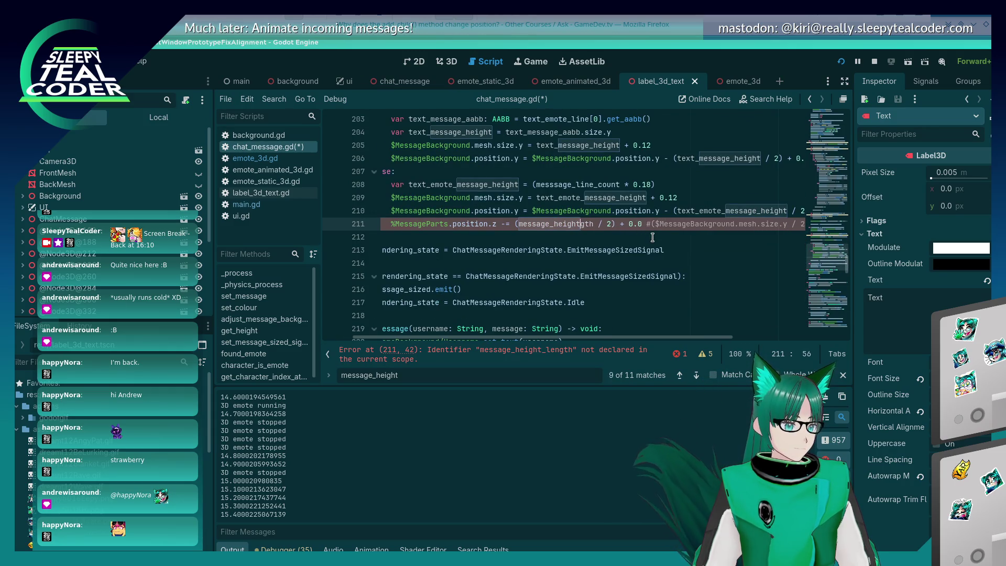
key(Return)
key(Return)
key(Return)
key(Return)
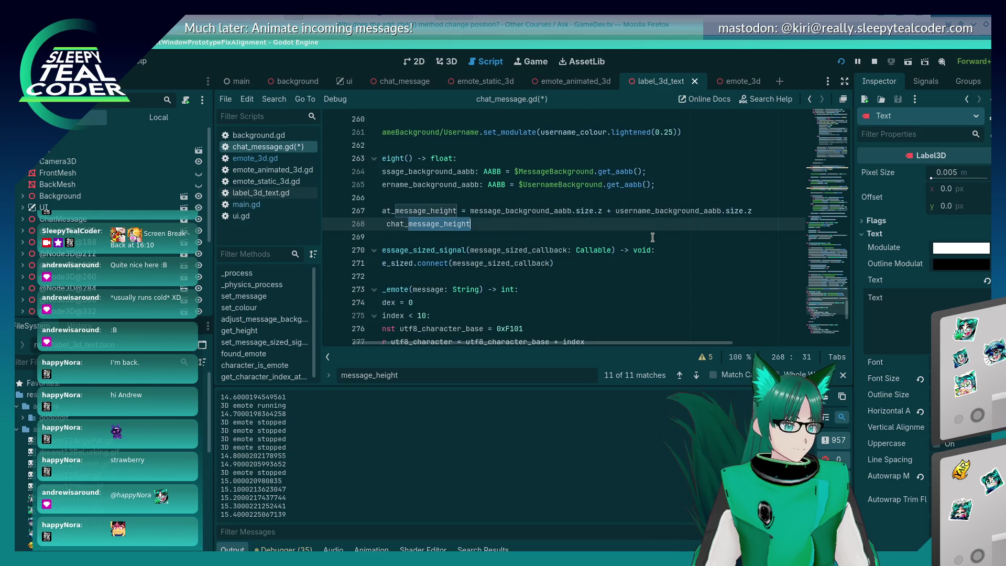
key(Return)
key(Return)
key(Return)
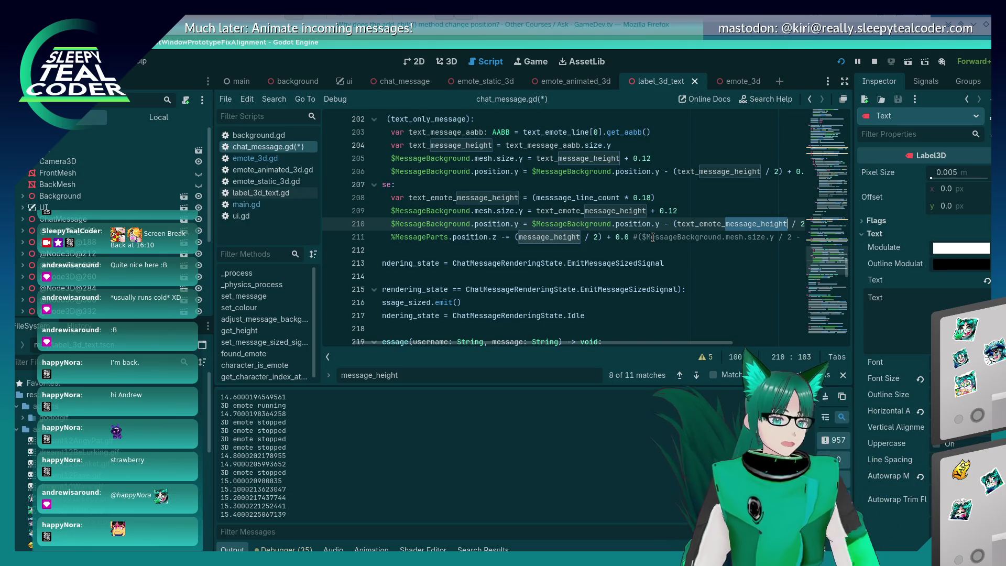
- Change the search term to 'width' for message_width, then close the search
key(ctrl+f)
key(BackSpace)
key(BackSpace)
key(BackSpace)
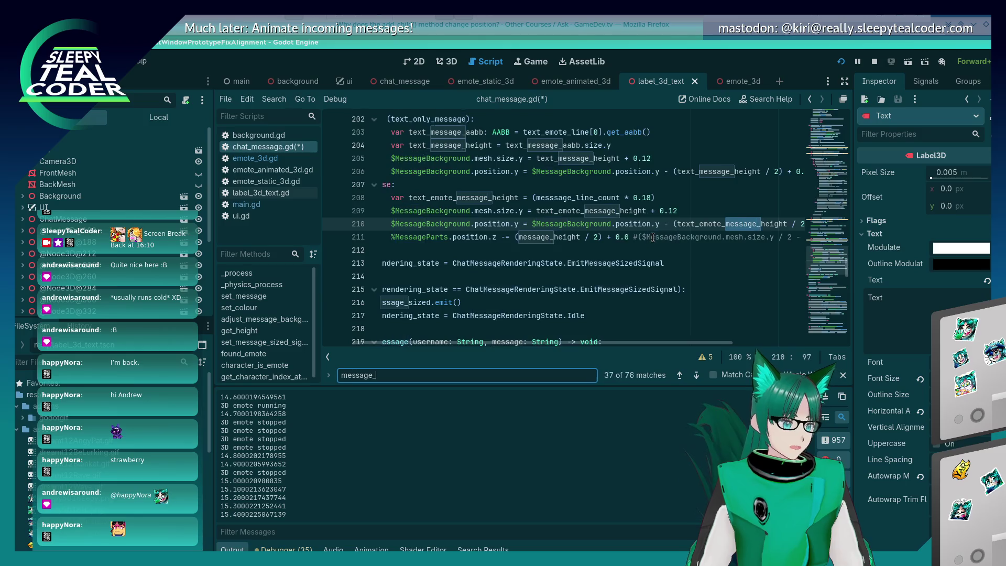
text(width)
key(Escape)
key(Home)
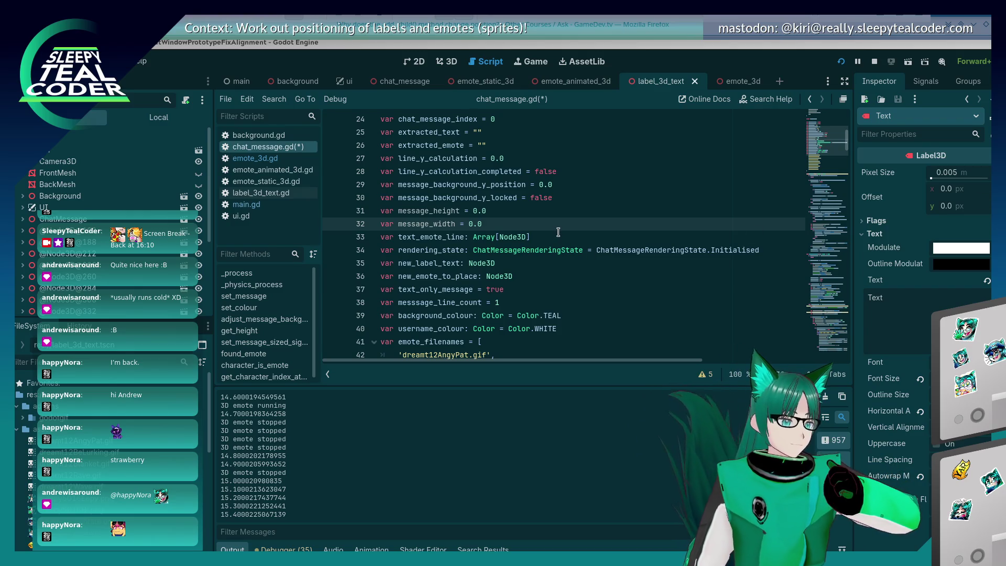
double_click(422, 223)
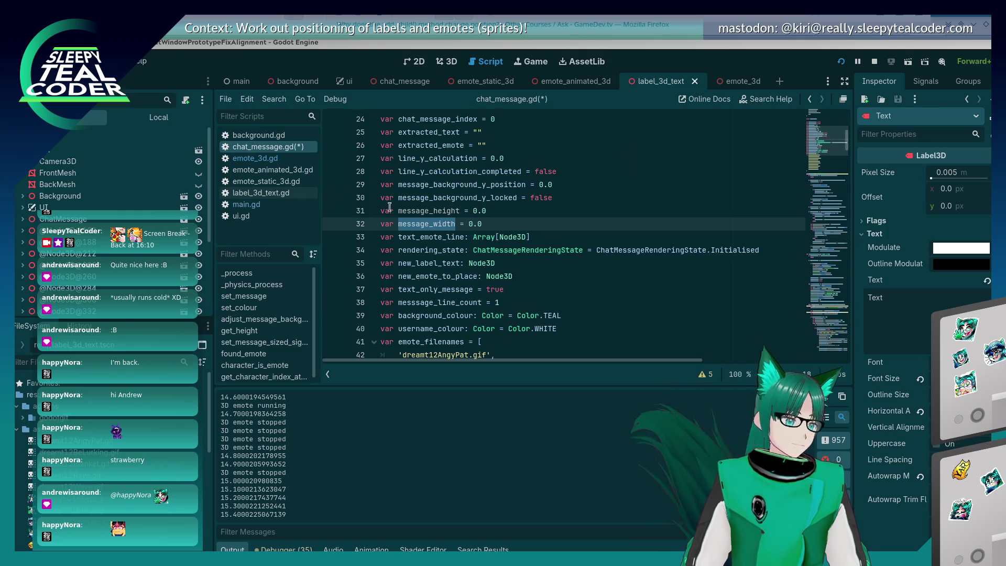
click(493, 241)
double_click(448, 225)
key(ctrl+f)
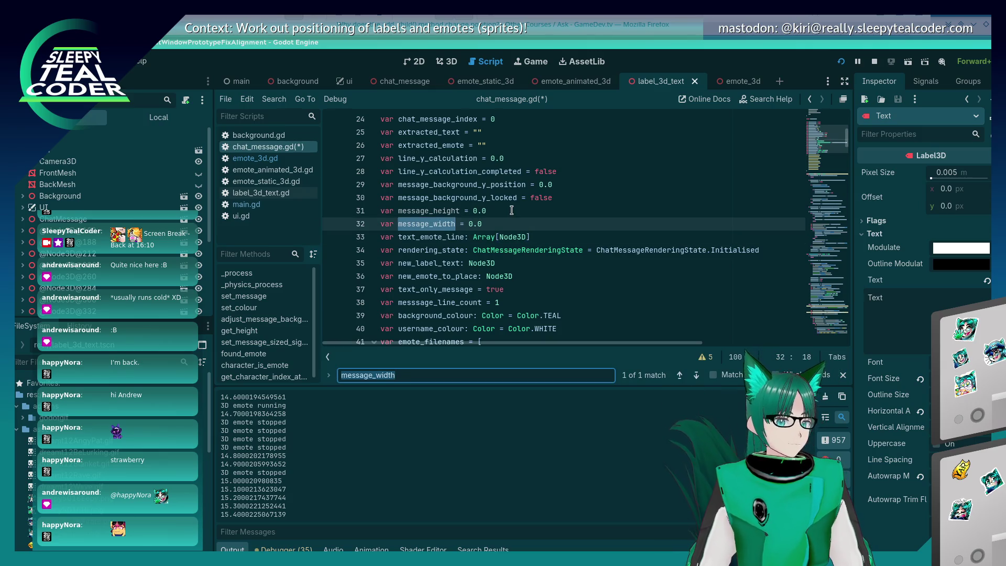
key(Escape)
key(Page_Down)
key(Page_Down)
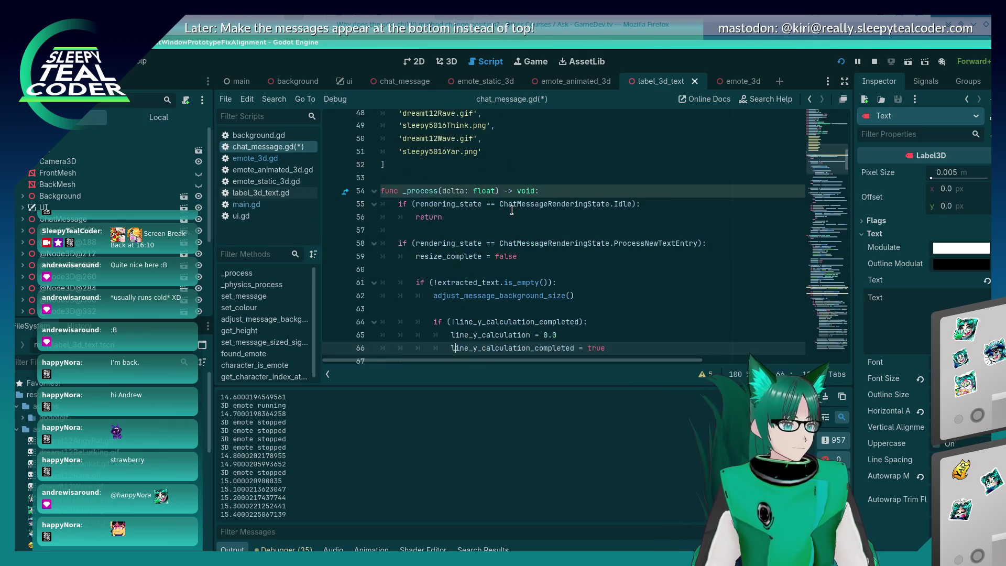
key(Page_Down)
key(Page_Down)
key(Page_Down)
key(Page_Down)
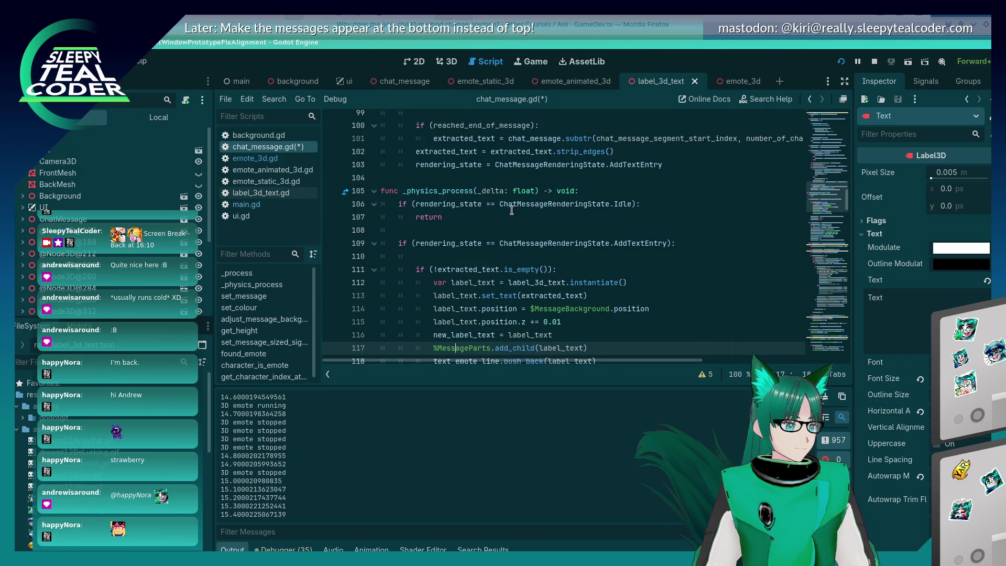
key(Page_Down)
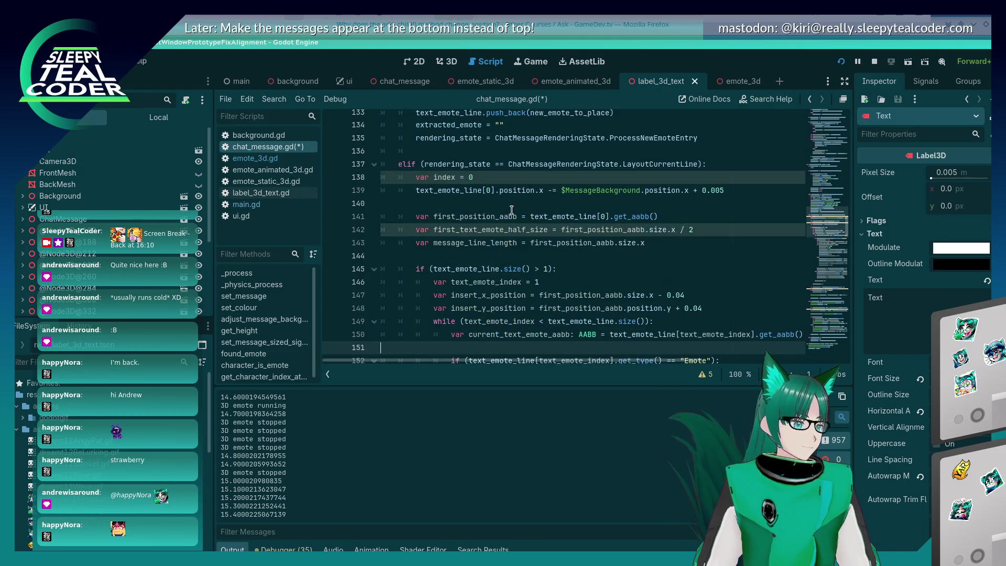
scroll(505, 213, down, 7)
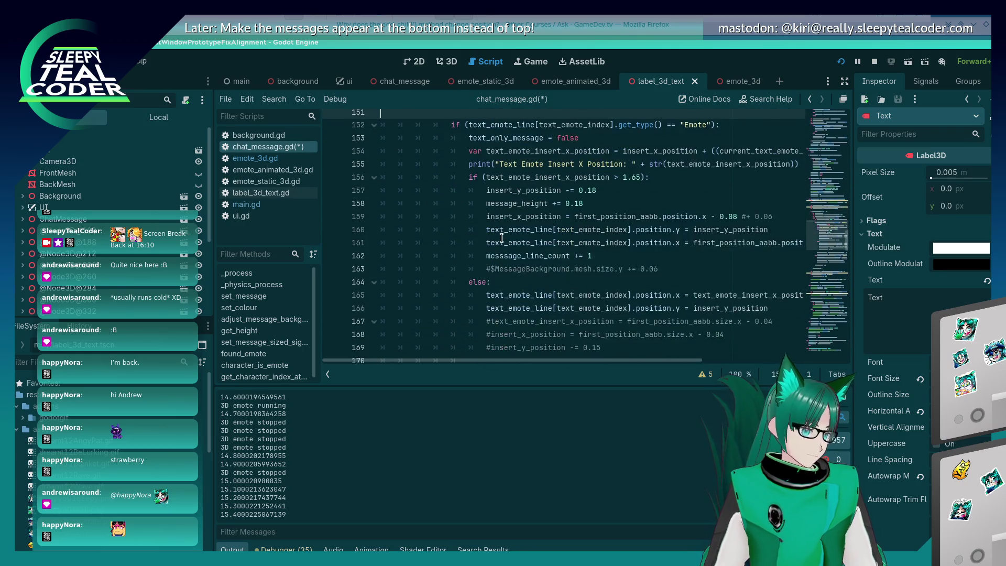
scroll(501, 237, up, 3)
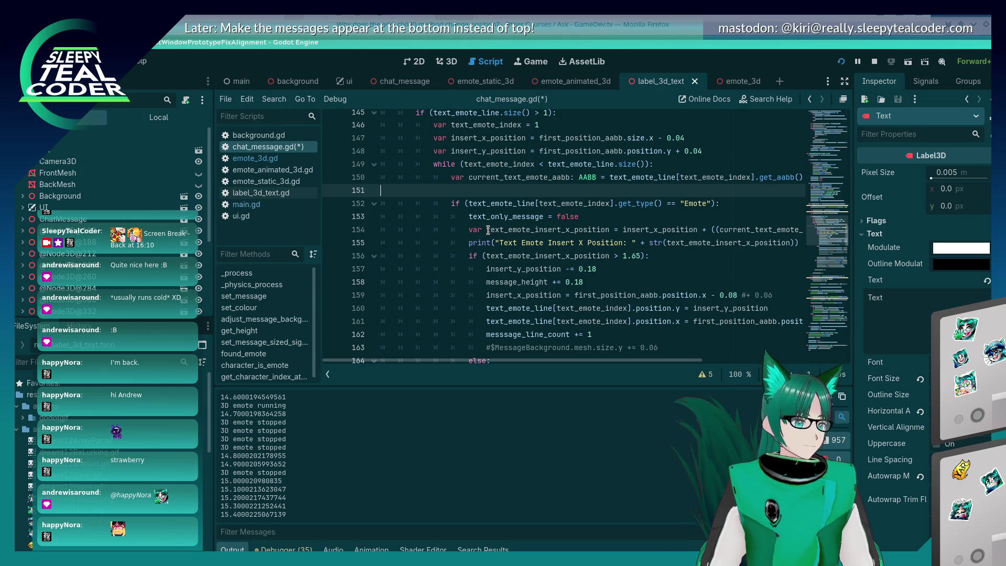
key(Page_Down)
key(Page_Down)
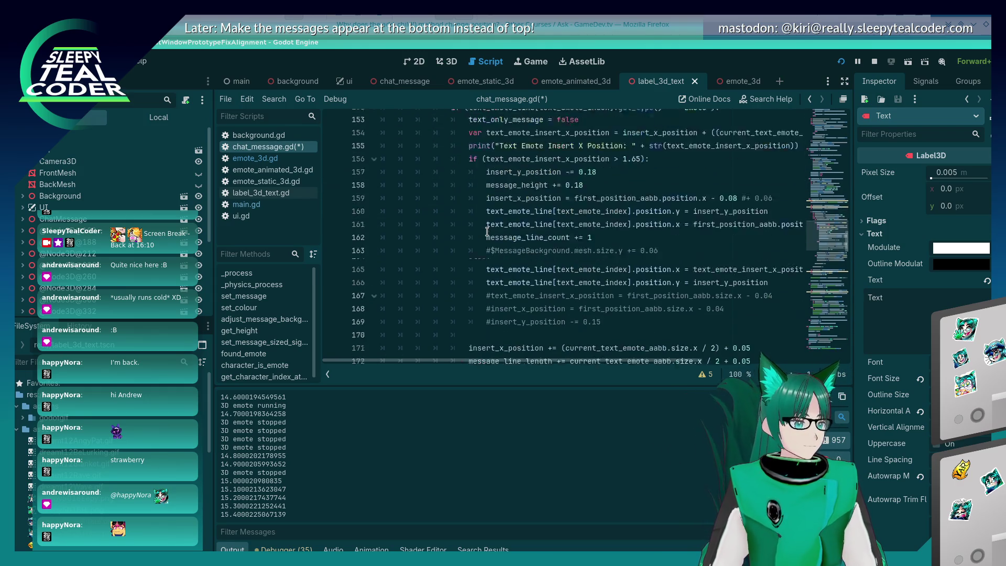
scroll(487, 231, down, 2)
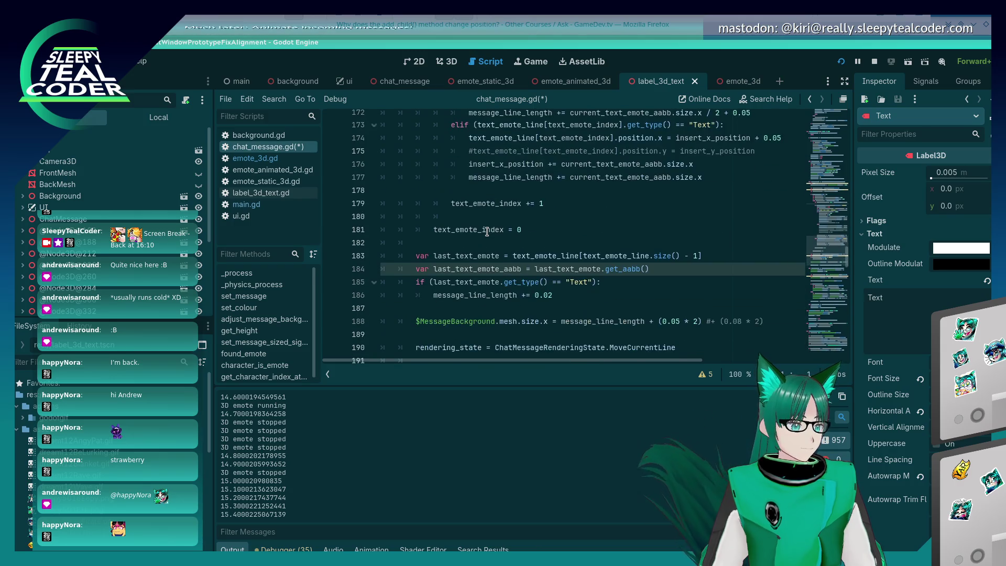
scroll(486, 231, up, 2)
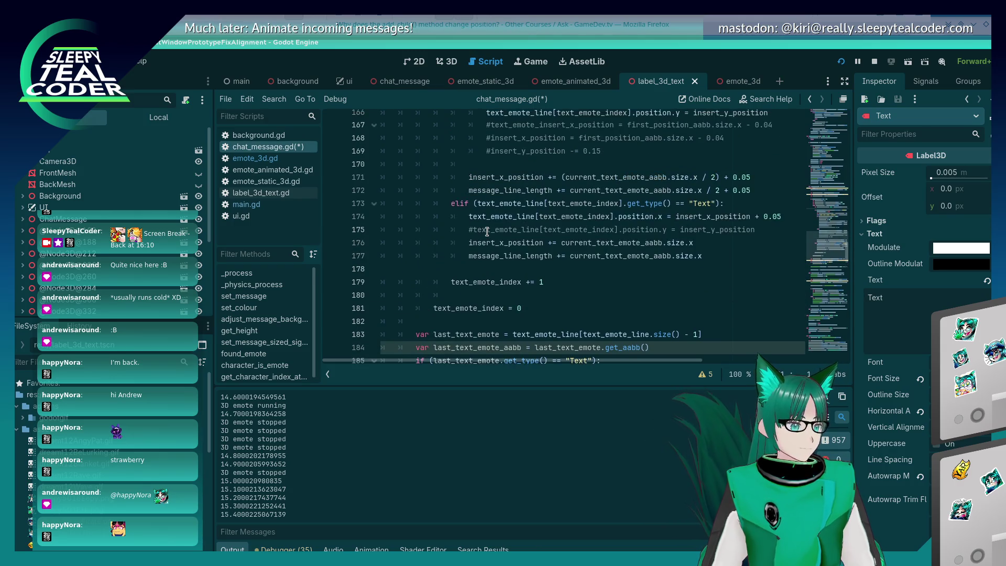
scroll(487, 231, up, 1)
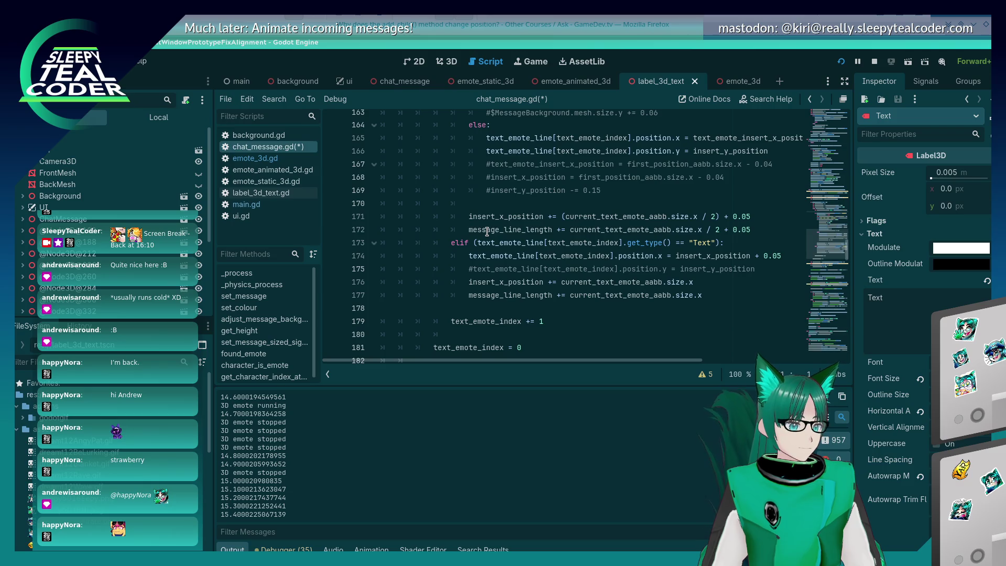
scroll(486, 231, up, 12)
scroll(487, 231, down, 3)
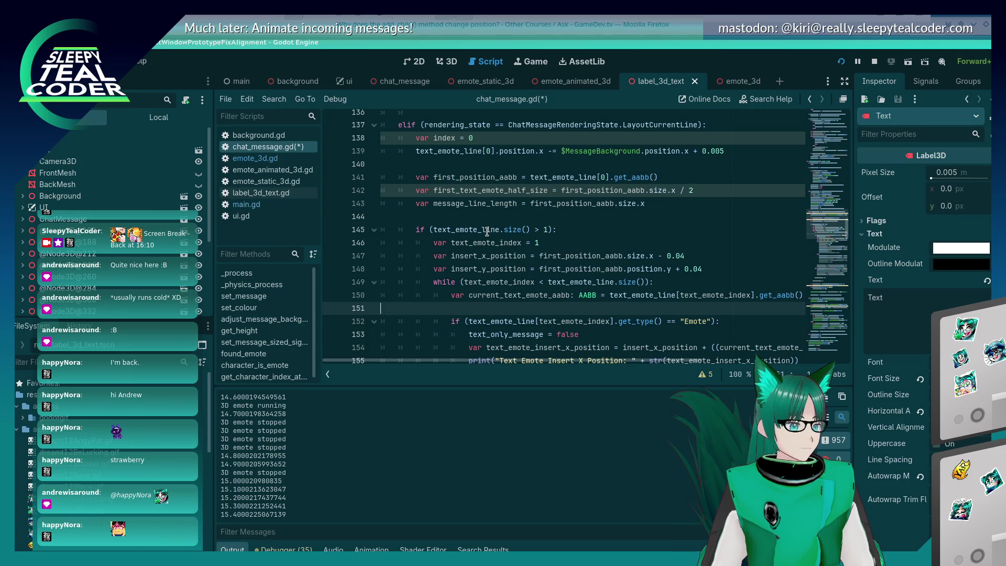
scroll(487, 231, up, 20)
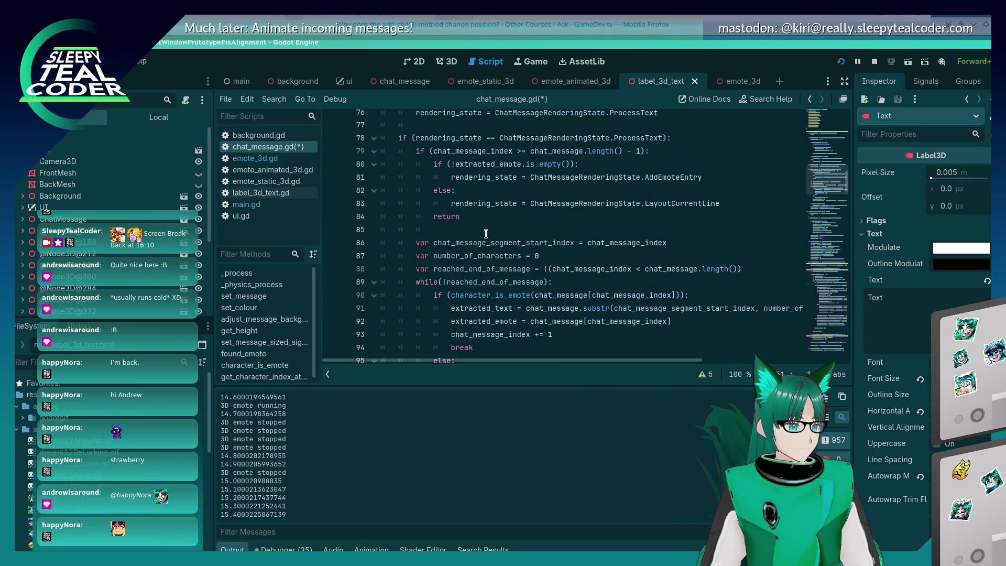
scroll(486, 233, up, 13)
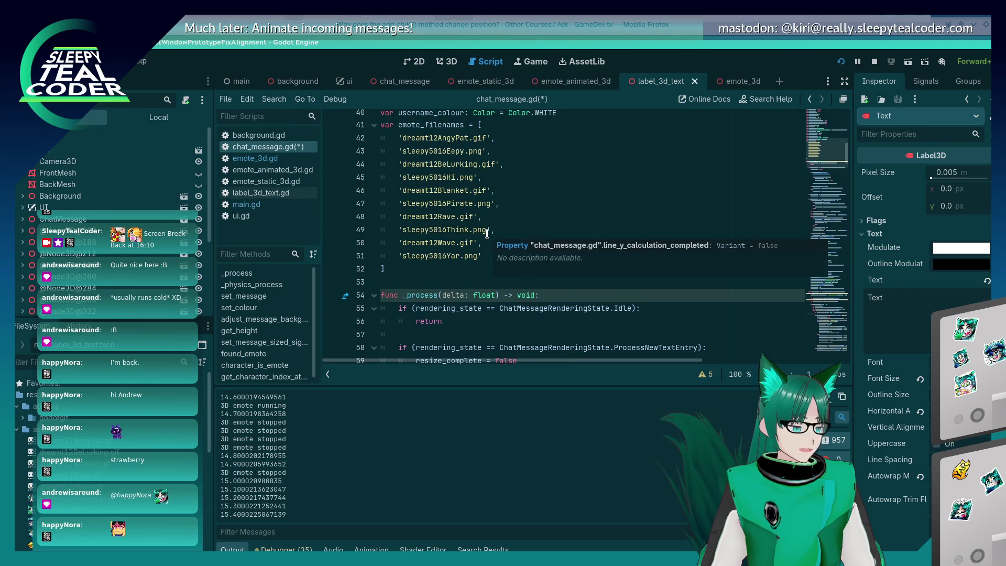
scroll(487, 234, down, 4)
scroll(486, 233, up, 10)
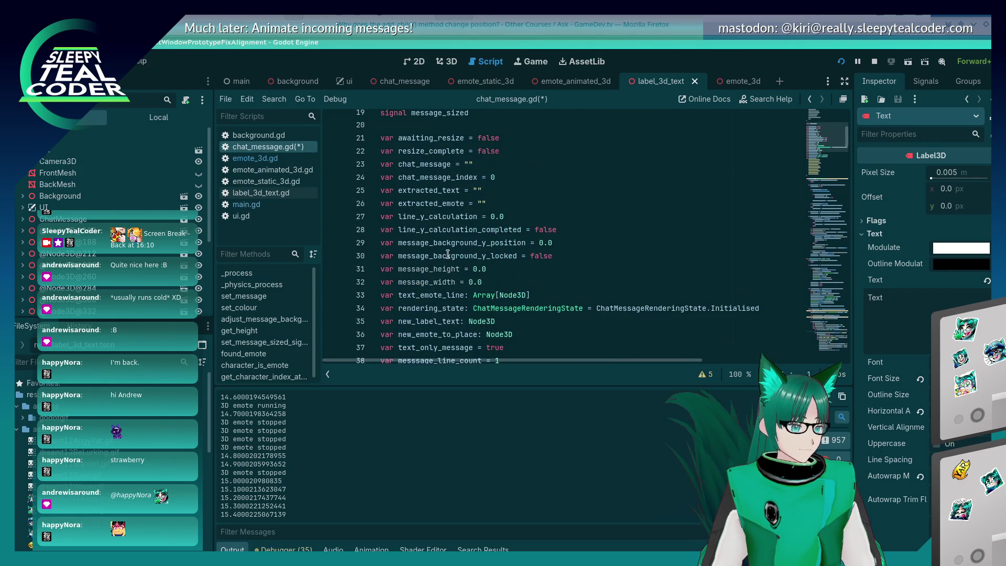
scroll(600, 294, down, 20)
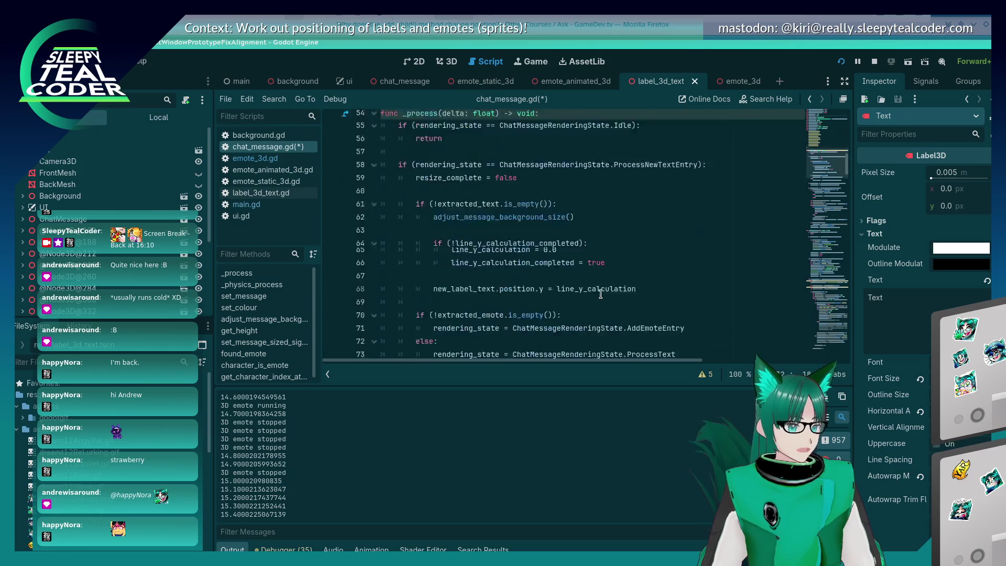
scroll(600, 294, down, 19)
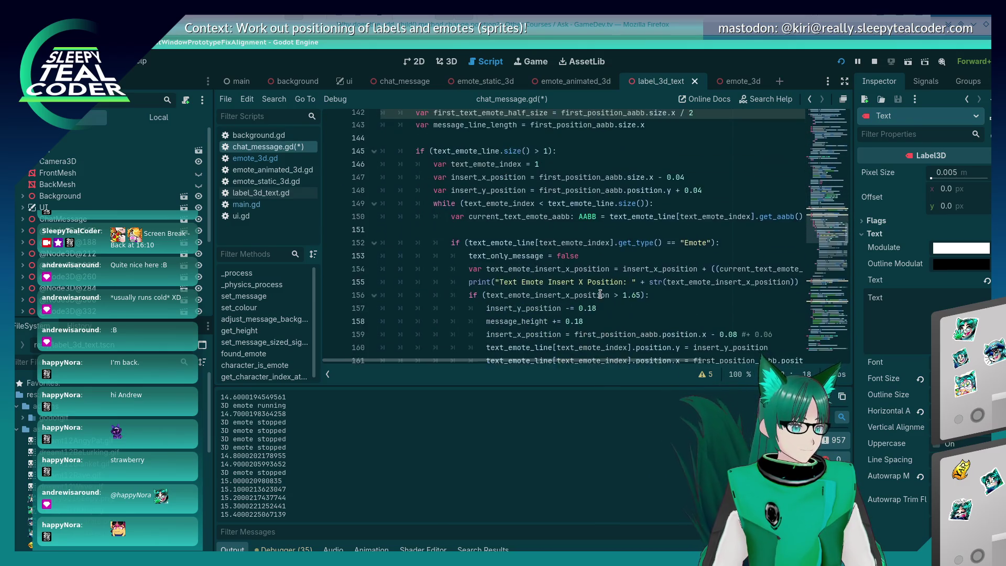
drag(476, 157, 475, 163)
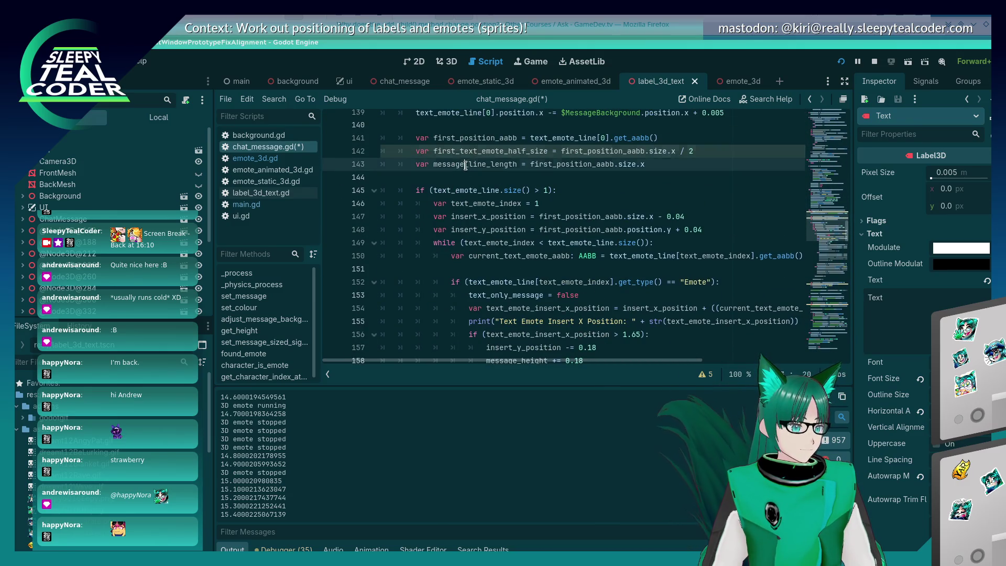
- Rename the variable to message_current_width and use it on lines 172 and 177, then save
key(Delete)
key(Delete)
key(Delete)
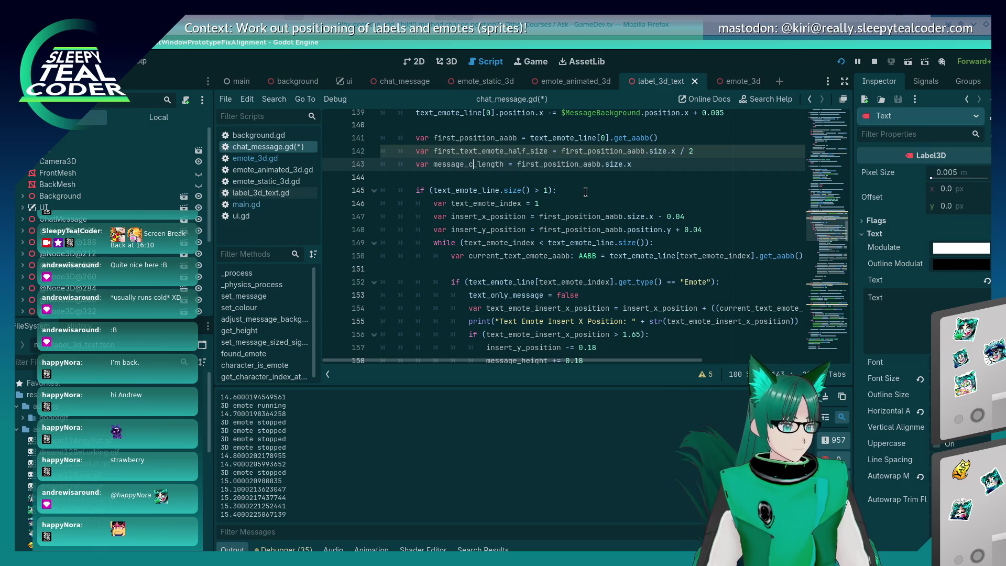
text(_current)
text(_width)
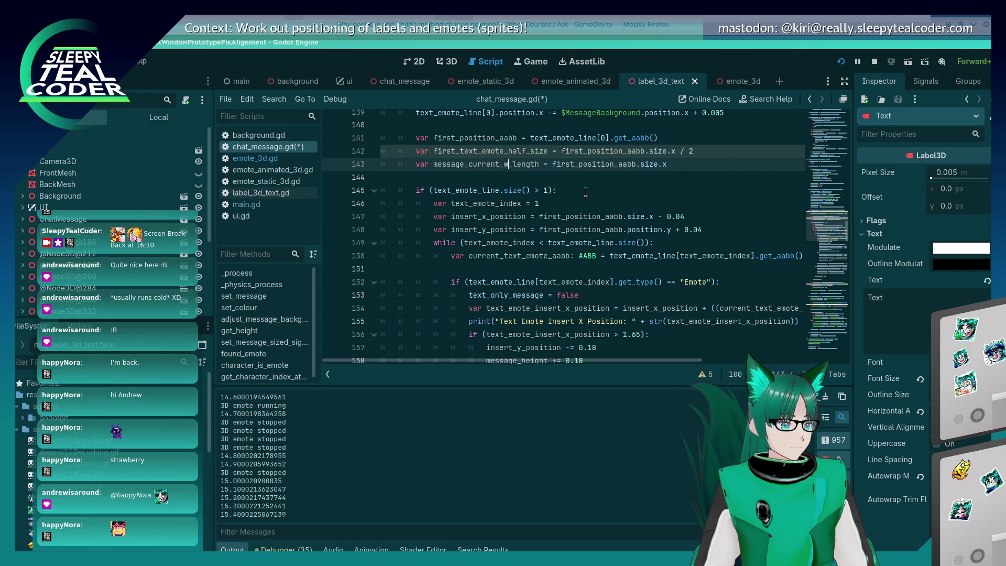
key(Delete)
key(Delete)
key(Delete)
key(Delete)
key(Delete)
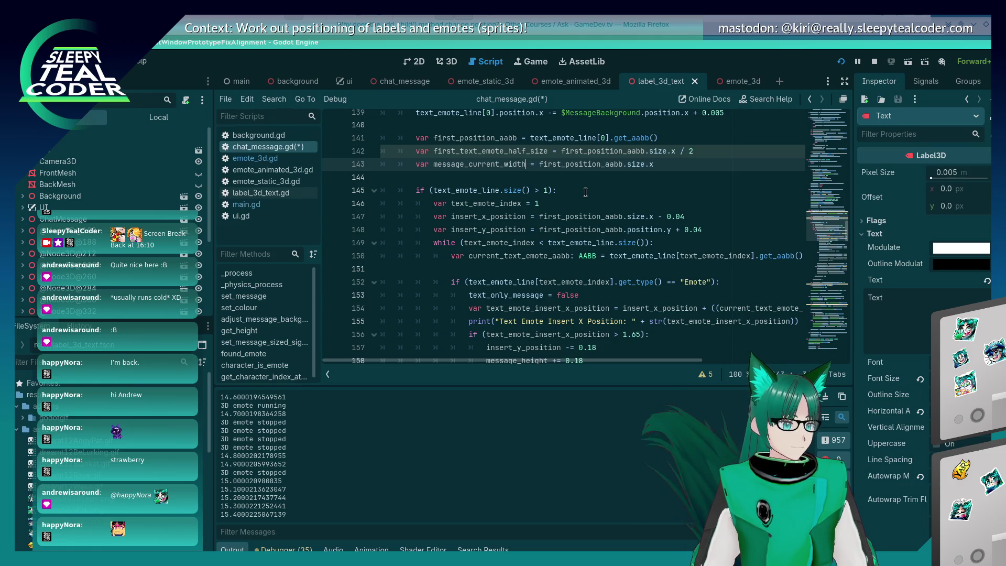
scroll(586, 191, down, 1)
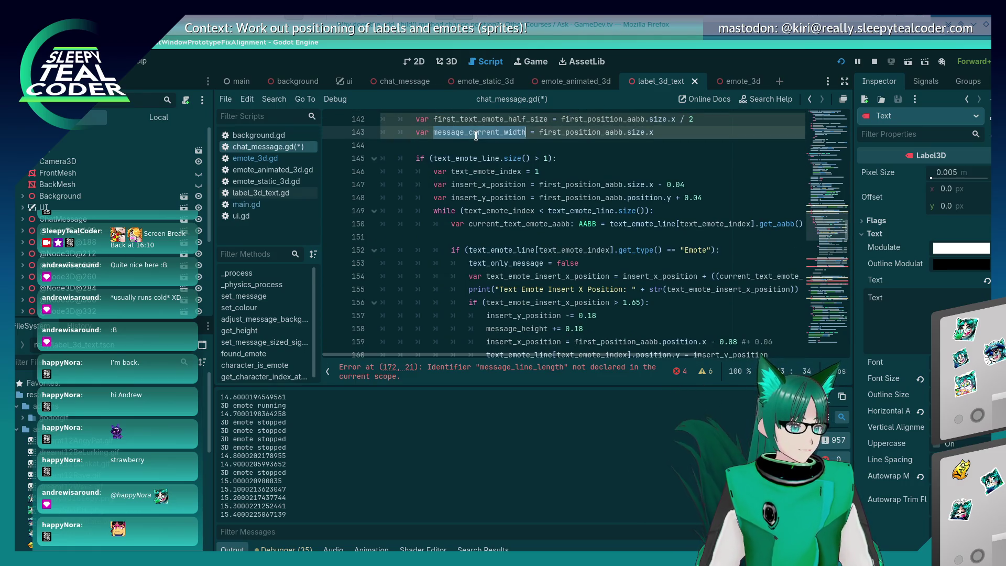
scroll(600, 259, down, 3)
scroll(600, 258, down, 3)
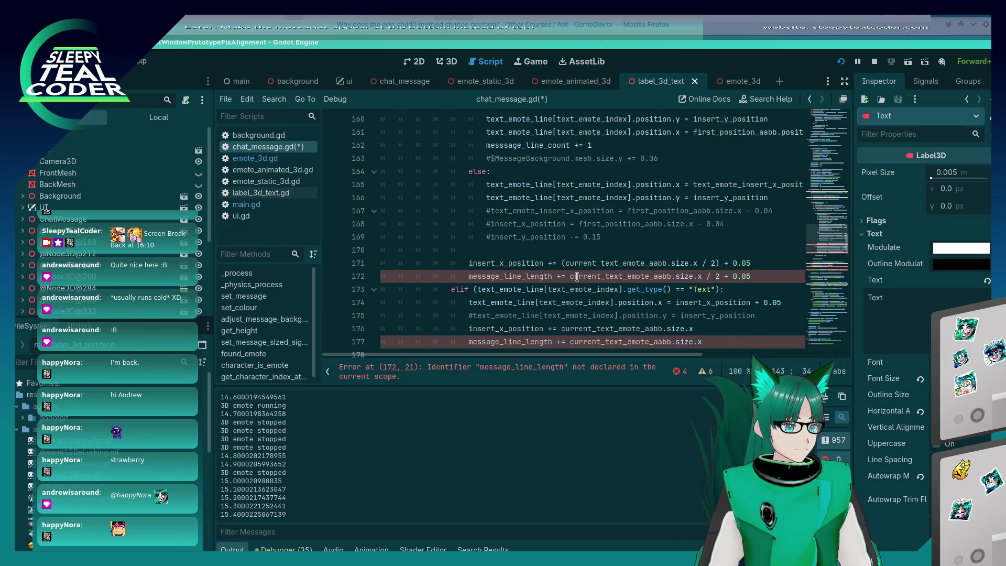
click(508, 275)
double_click(508, 275)
text(message_current_width)
double_click(511, 342)
text(message_current_width)
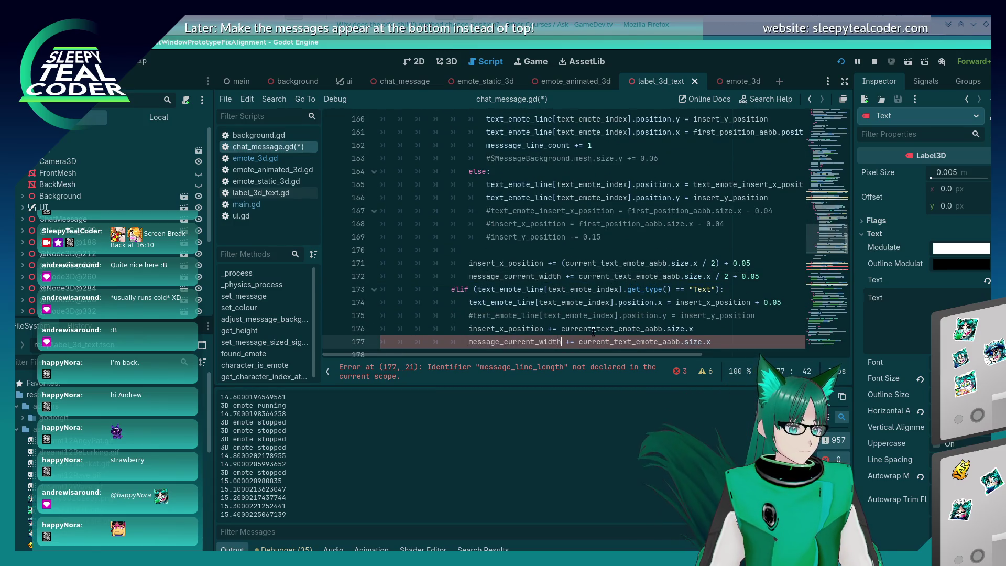
key(ctrl+s)
- Replace message_line_length with message_current_width on lines 186 and 188 and save
scroll(575, 277, down, 2)
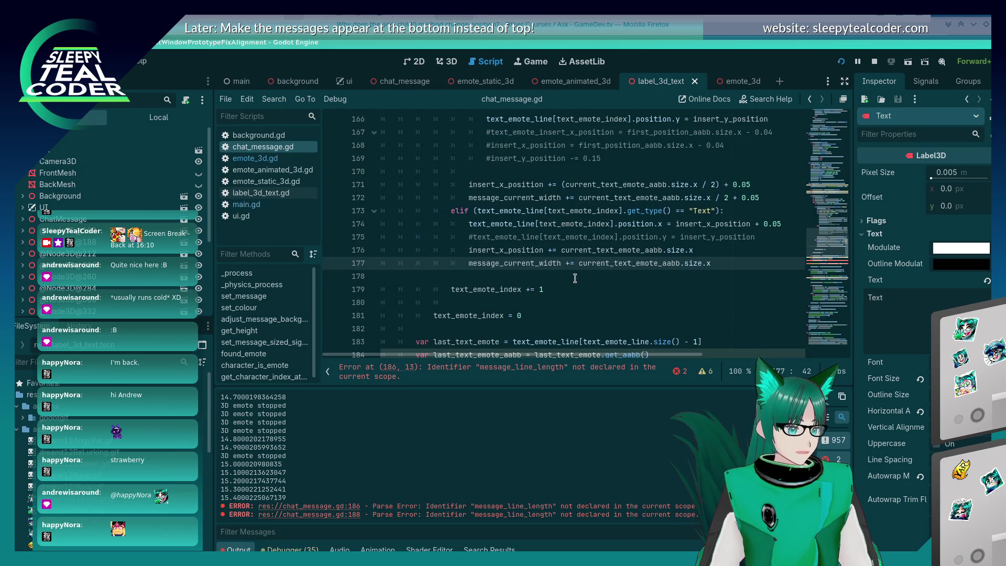
scroll(575, 279, down, 5)
scroll(546, 278, up, 2)
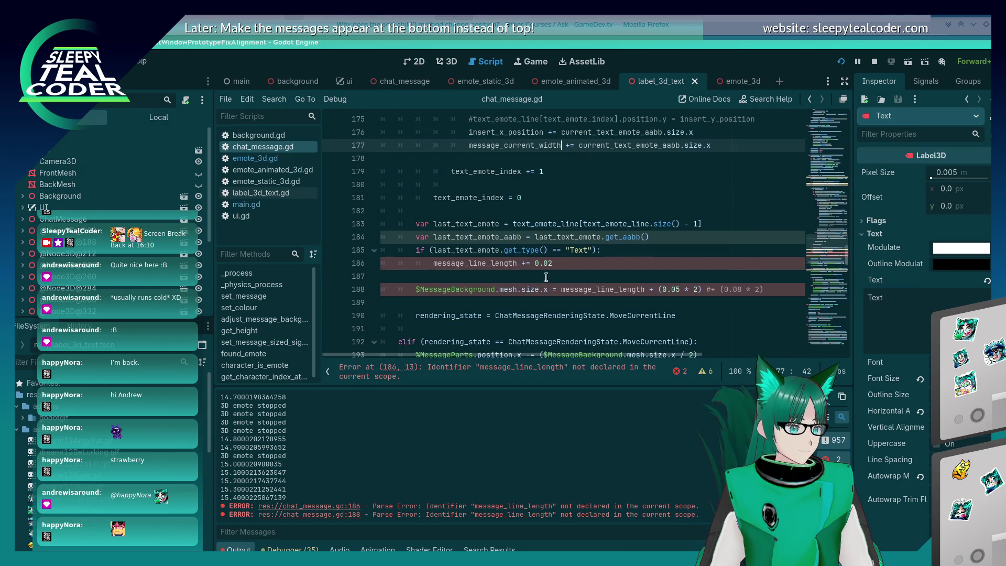
double_click(473, 262)
text(message_current_width)
double_click(582, 290)
key(ctrl+v)
key(ctrl+v)
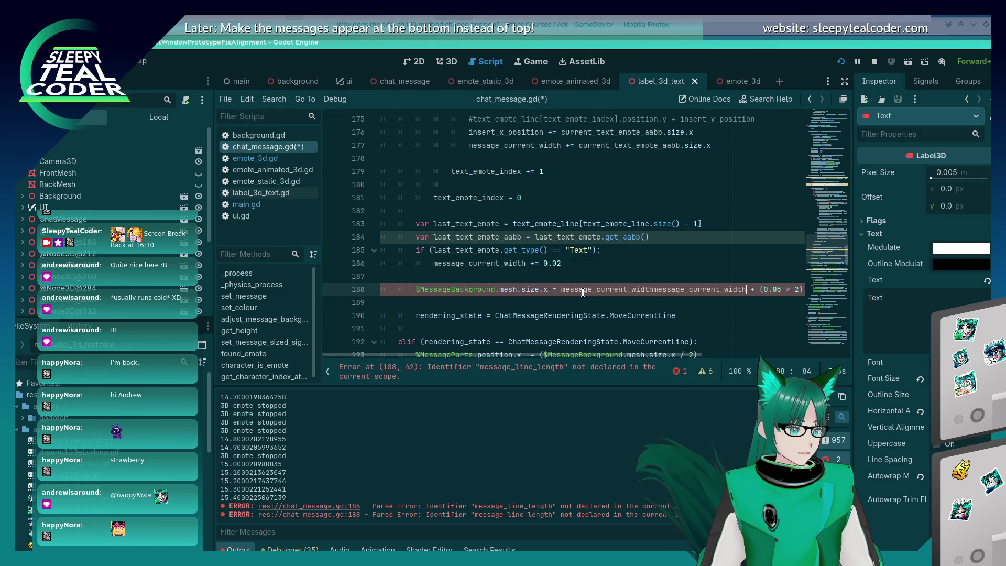
key(ctrl+z)
key(ctrl+s)
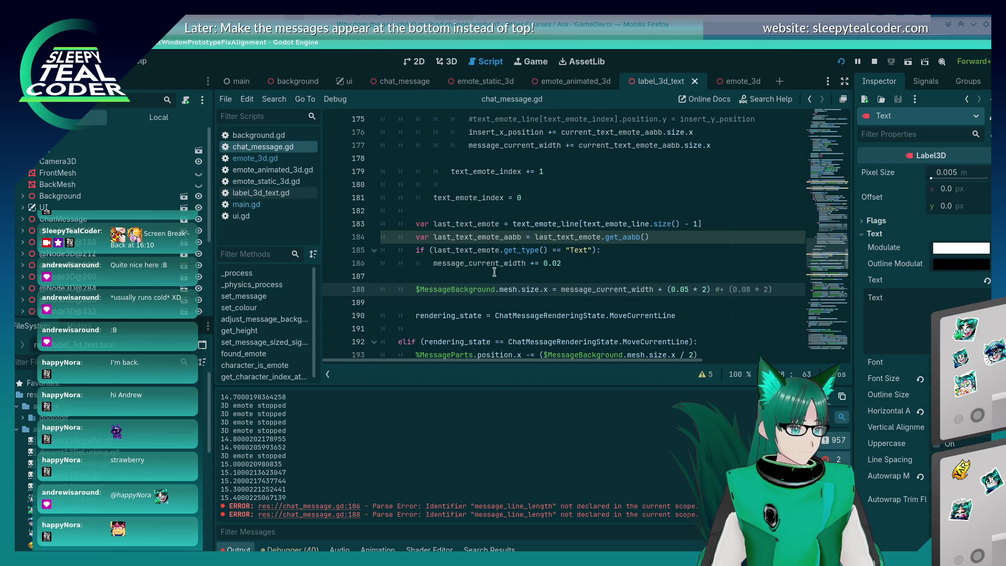
- Shorten the names on lines 186 and 188 to message_width and save
double_click(492, 263)
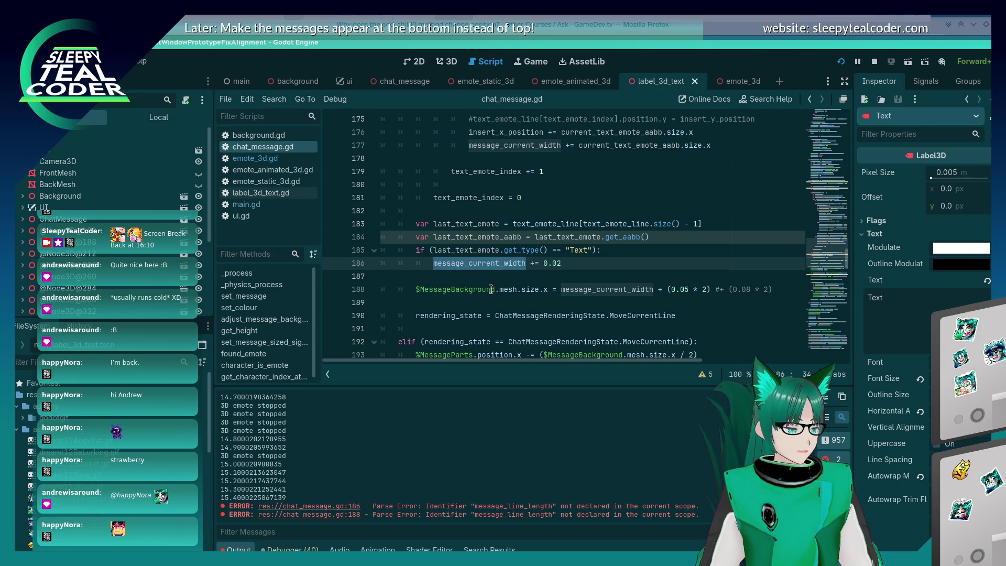
click(500, 263)
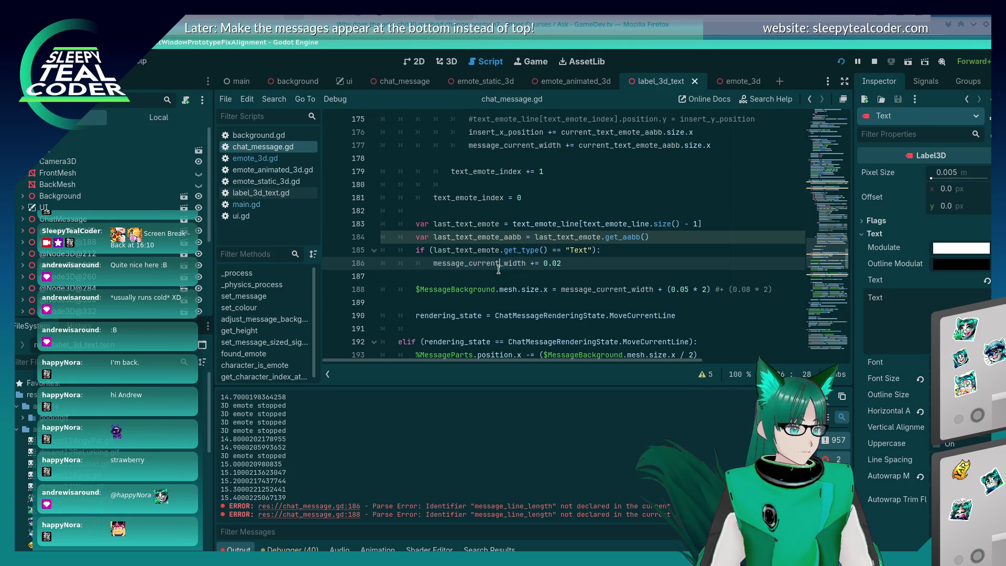
key(BackSpace)
key(BackSpace)
key(BackSpace)
key(BackSpace)
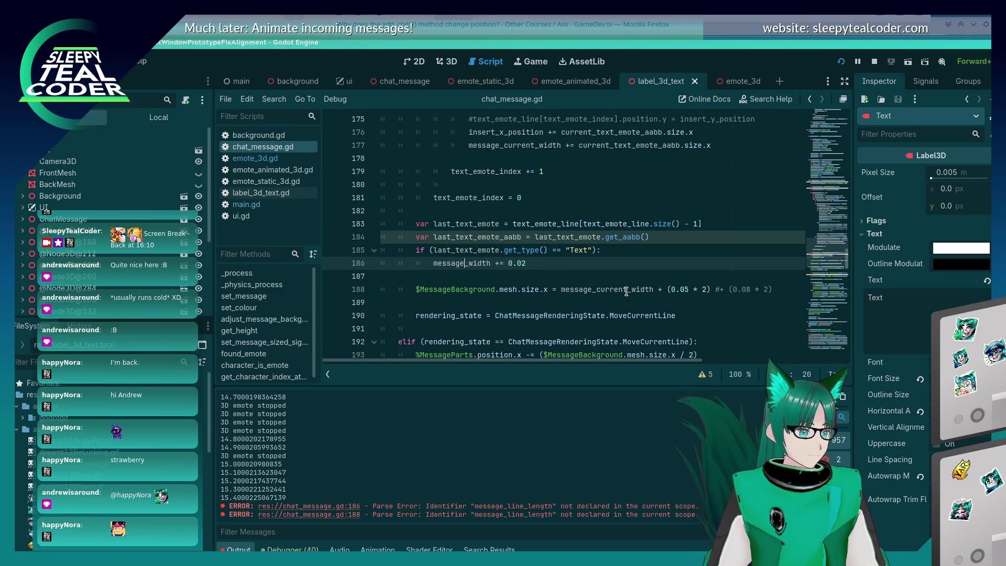
click(632, 289)
key(BackSpace)
key(BackSpace)
key(BackSpace)
key(BackSpace)
key(BackSpace)
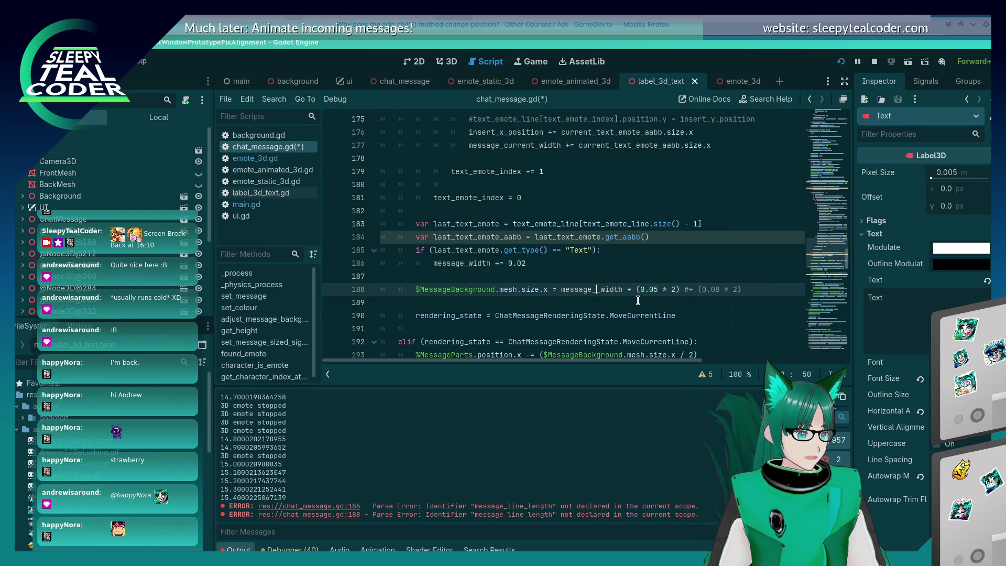
key(ctrl+s)
- Place the caret at the end of line 162 in the emote wrapping code
scroll(512, 203, up, 10)
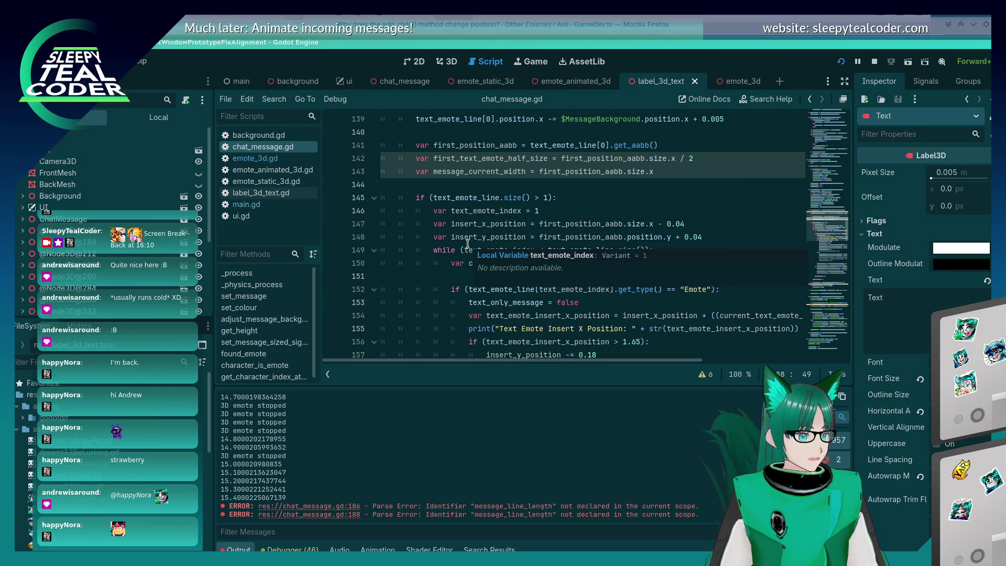
scroll(466, 245, down, 3)
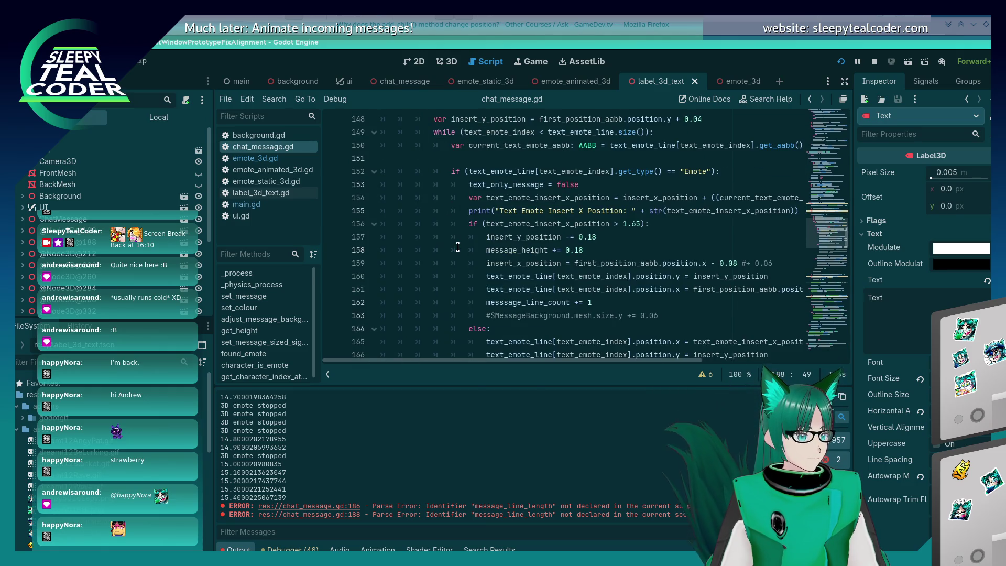
click(621, 300)
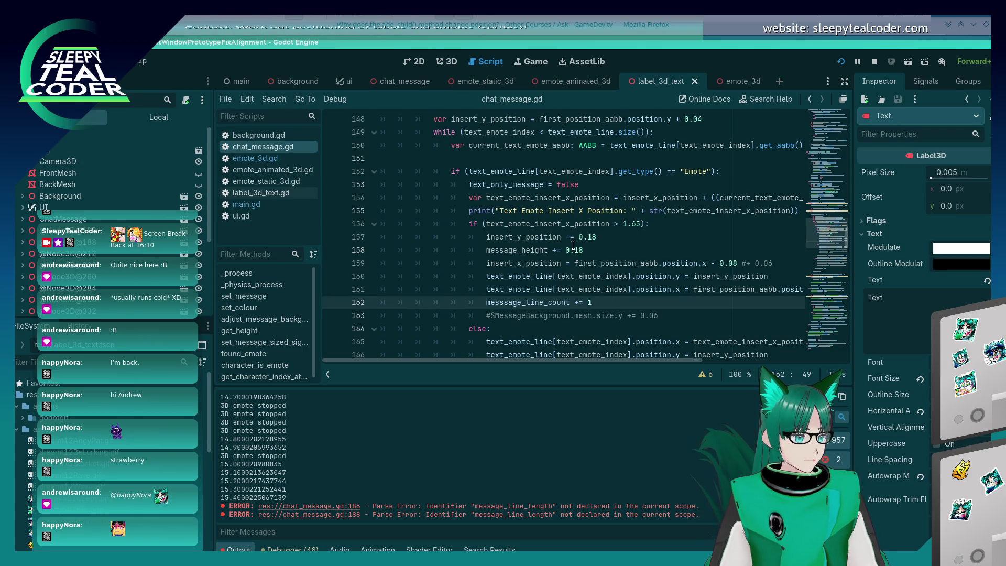
scroll(556, 265, up, 2)
scroll(555, 265, down, 2)
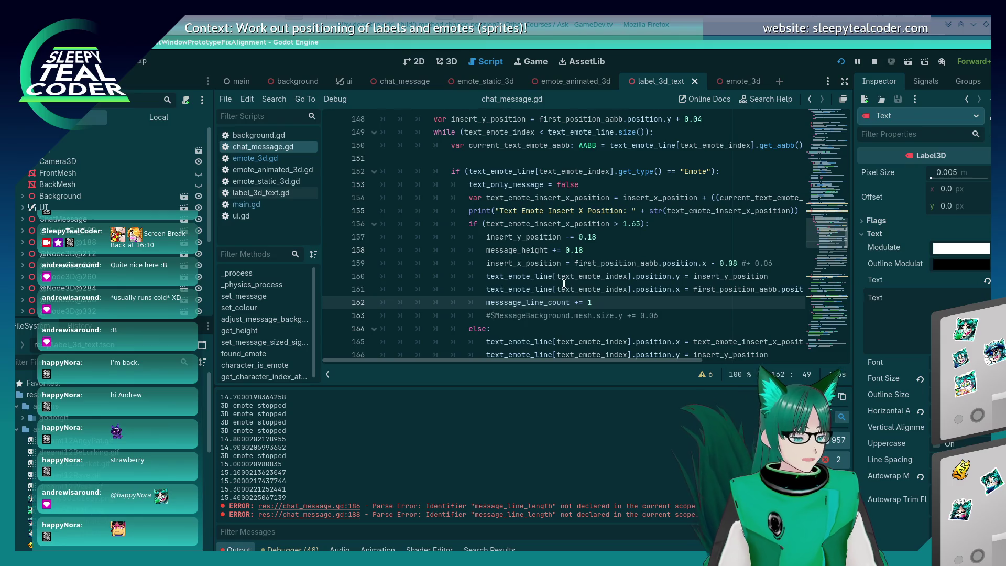
scroll(564, 283, up, 6)
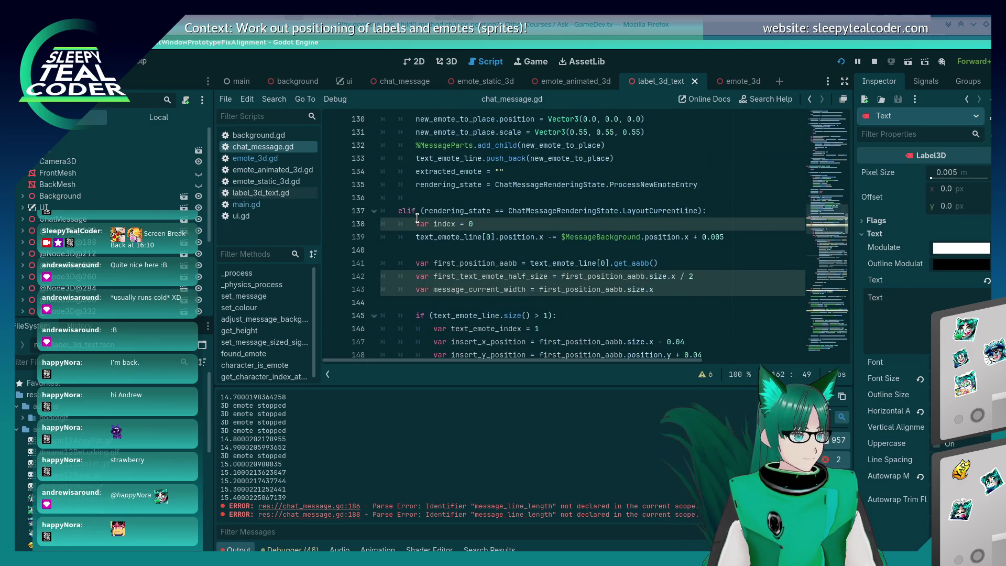
- Scroll through the message layout code in chat_message.gd
scroll(400, 221, down, 2)
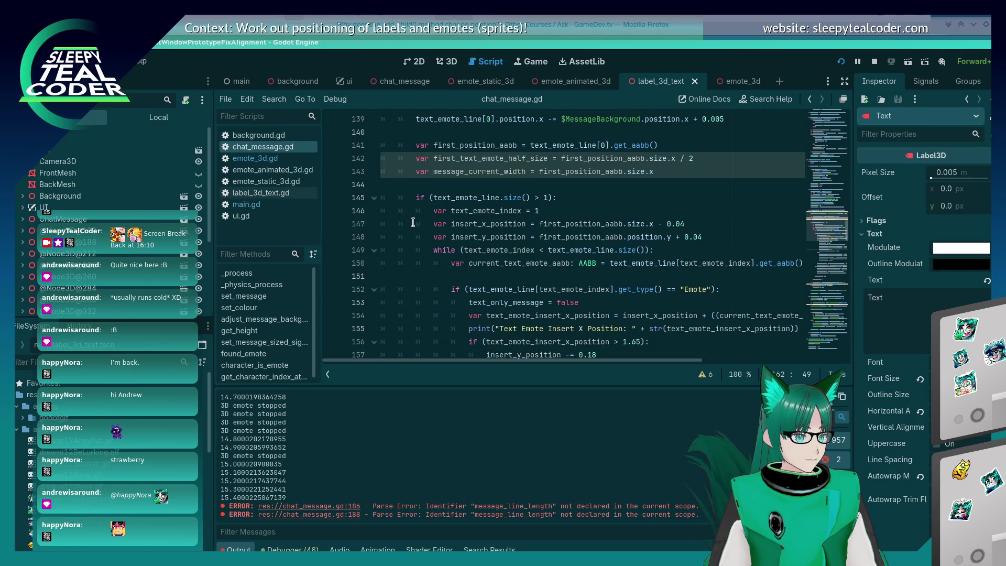
scroll(413, 225, down, 1)
scroll(411, 204, down, 1)
scroll(419, 175, up, 2)
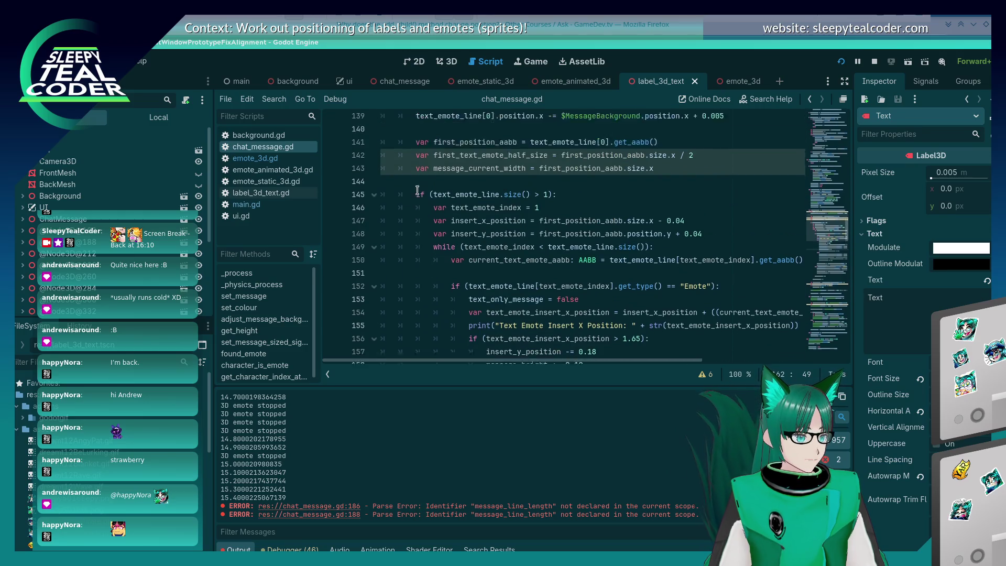
scroll(428, 230, down, 1)
scroll(428, 235, down, 4)
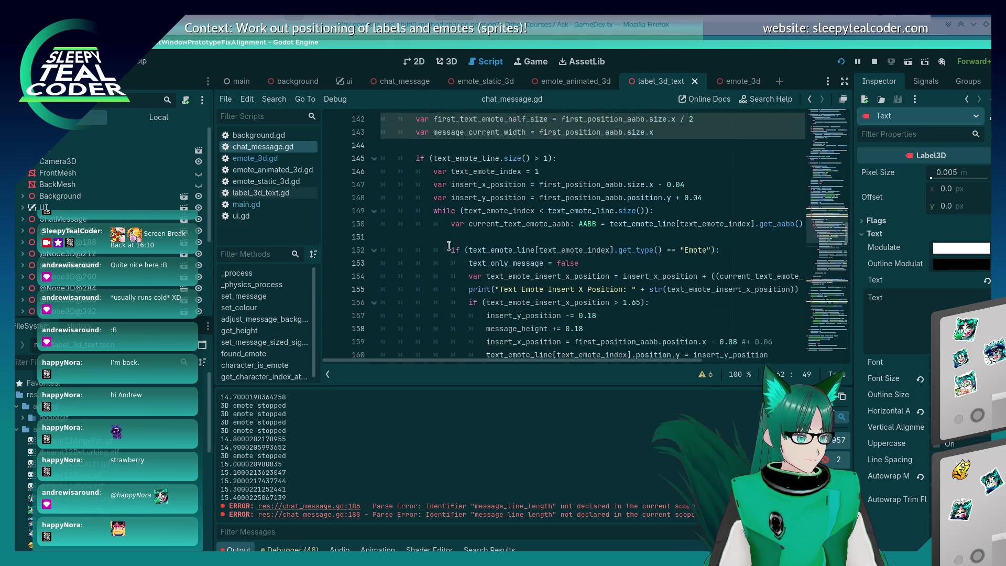
scroll(480, 240, down, 1)
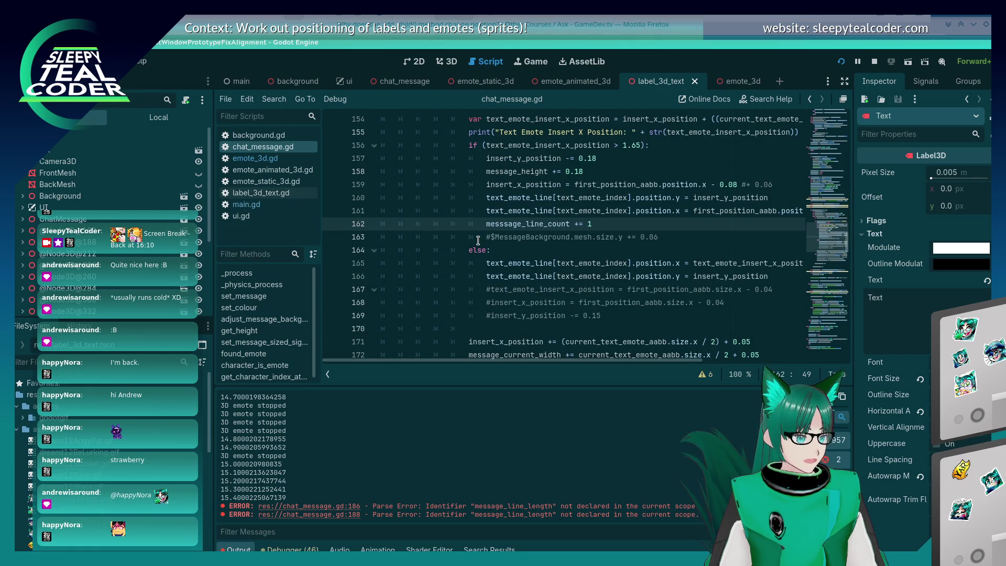
scroll(478, 240, up, 6)
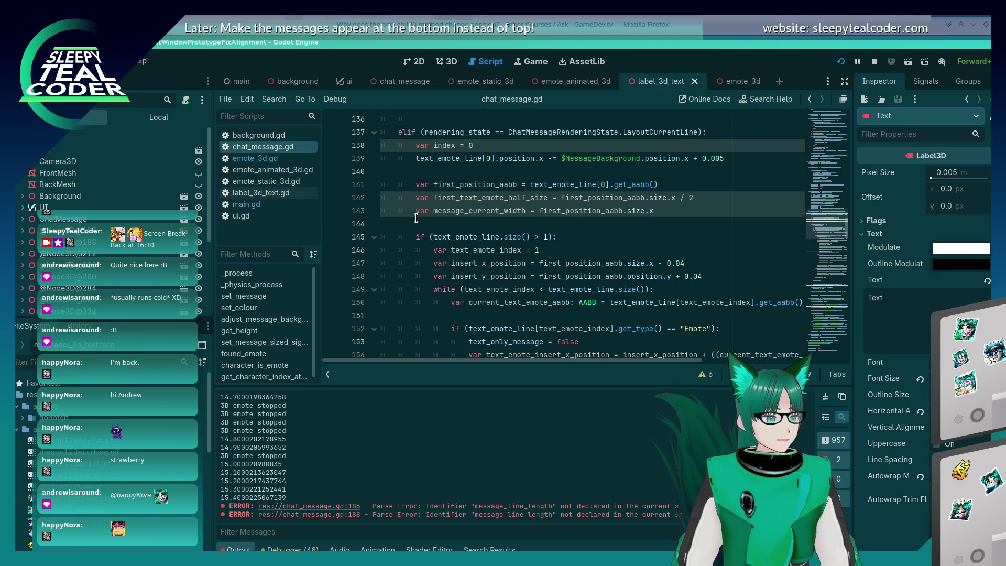
scroll(462, 184, down, 7)
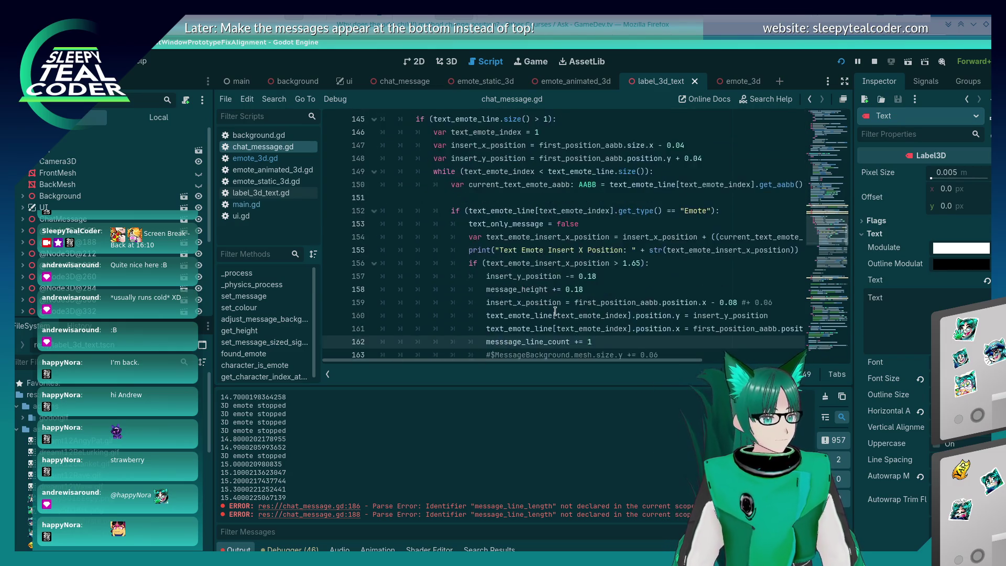
scroll(555, 311, up, 1)
scroll(555, 311, up, 5)
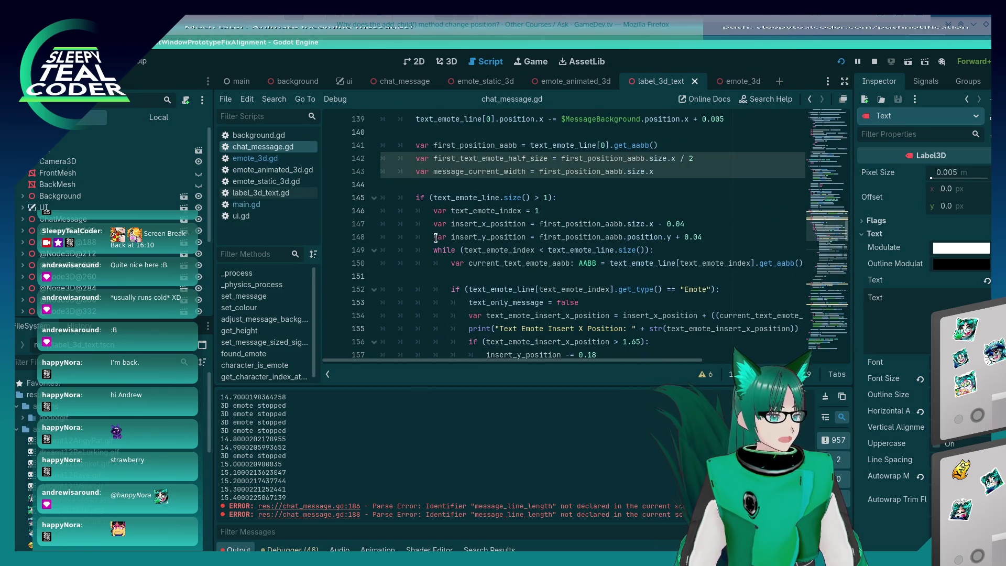
scroll(414, 194, down, 3)
- Insert an empty line after message_line_count += 1 on line 162
click(495, 315)
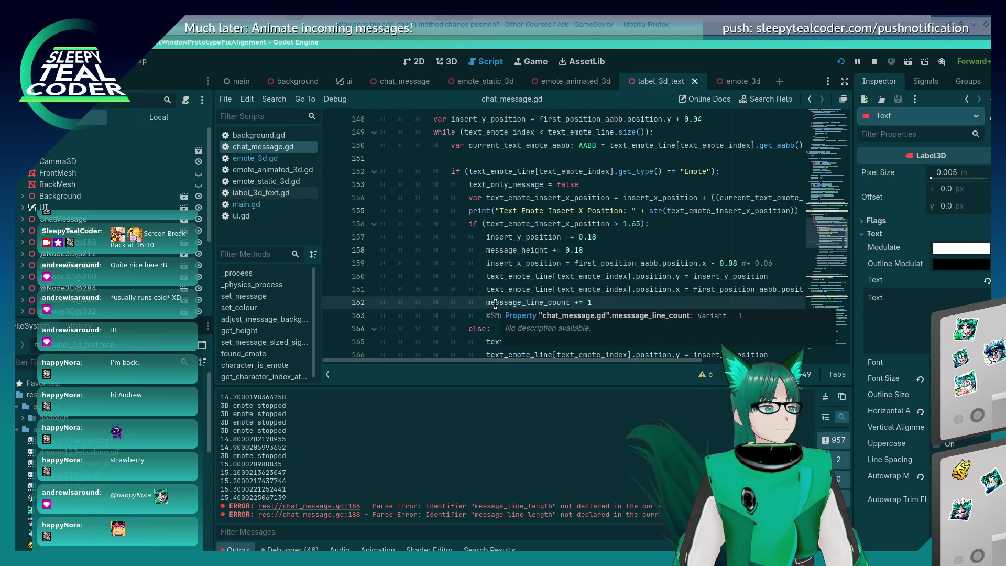
scroll(496, 304, up, 1)
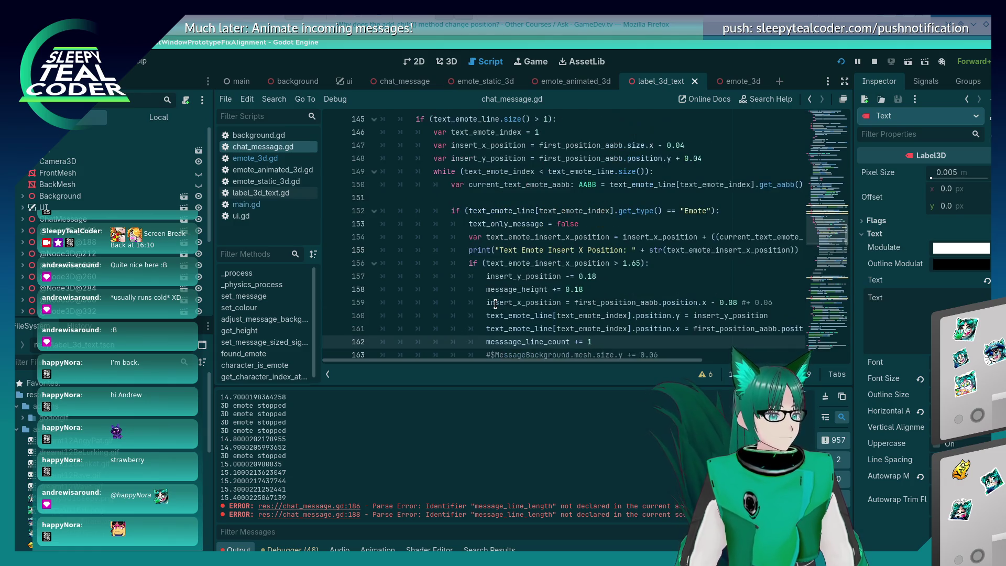
scroll(494, 303, down, 5)
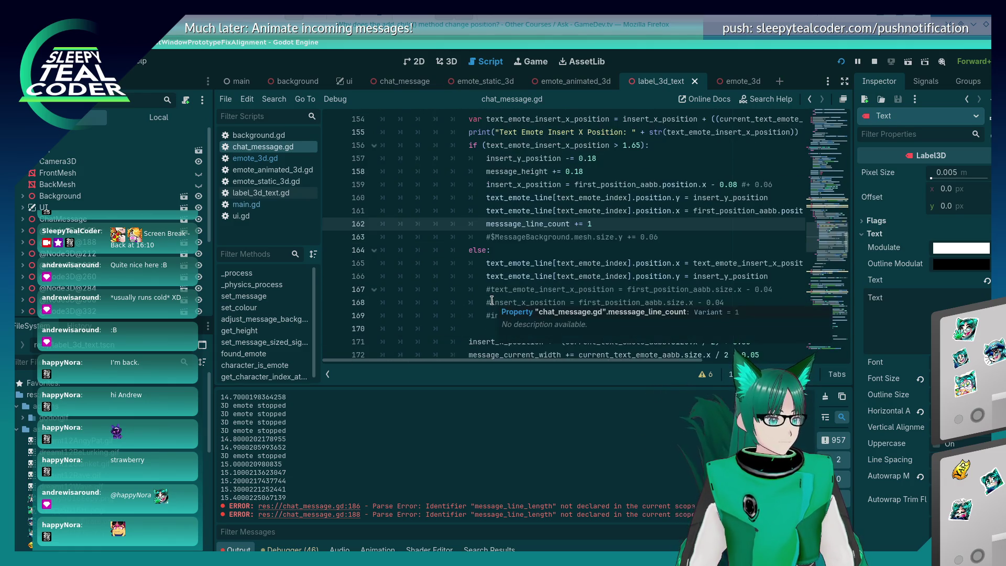
scroll(491, 301, down, 3)
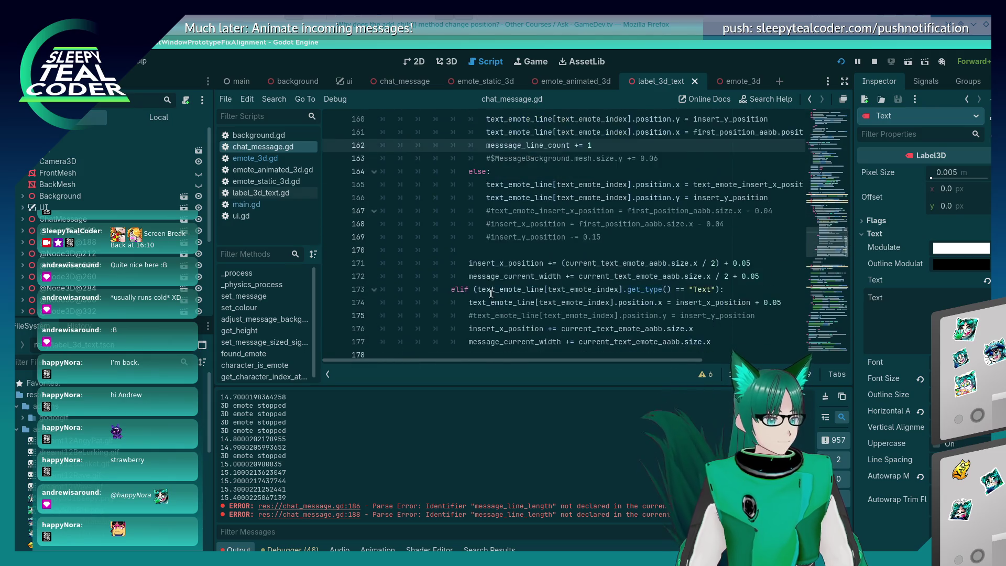
key(ctrl+z)
key(ctrl+z)
key(ctrl+z)
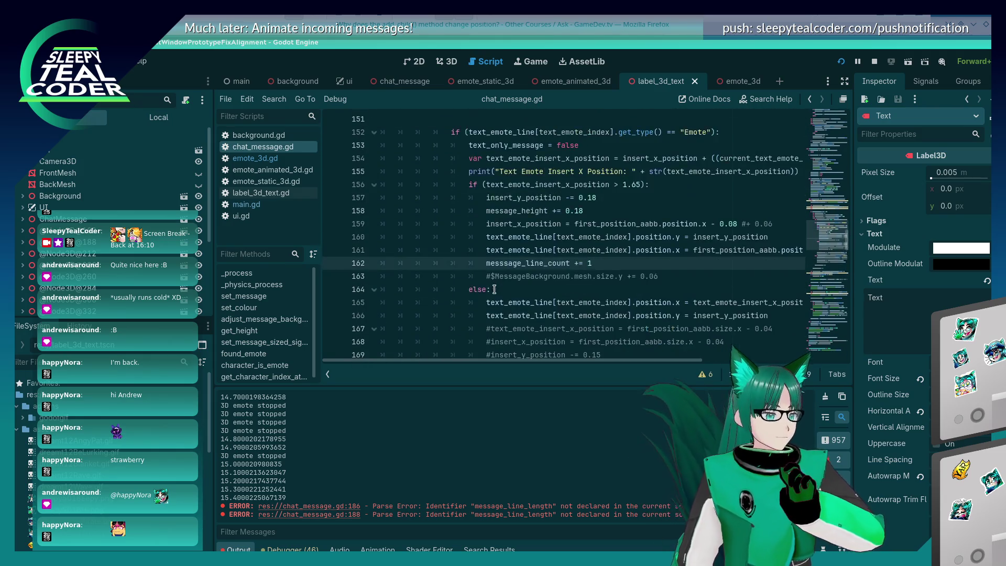
scroll(494, 289, up, 2)
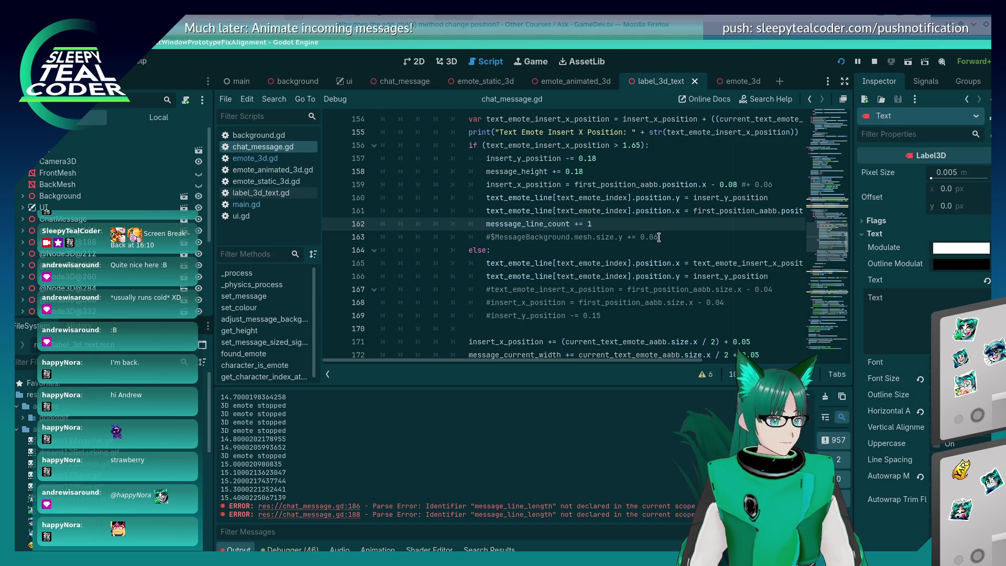
key(Return)
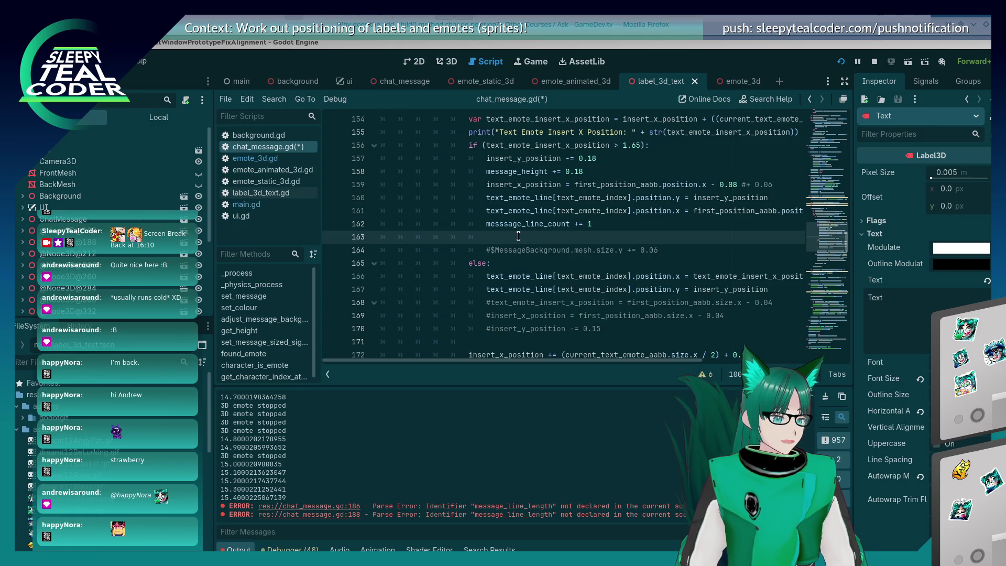
- Add the condition 'if message_current_width > message_width:' inside the wrap branch
key(BackSpace)
key(BackSpace)
key(Up)
key(Up)
key(Up)
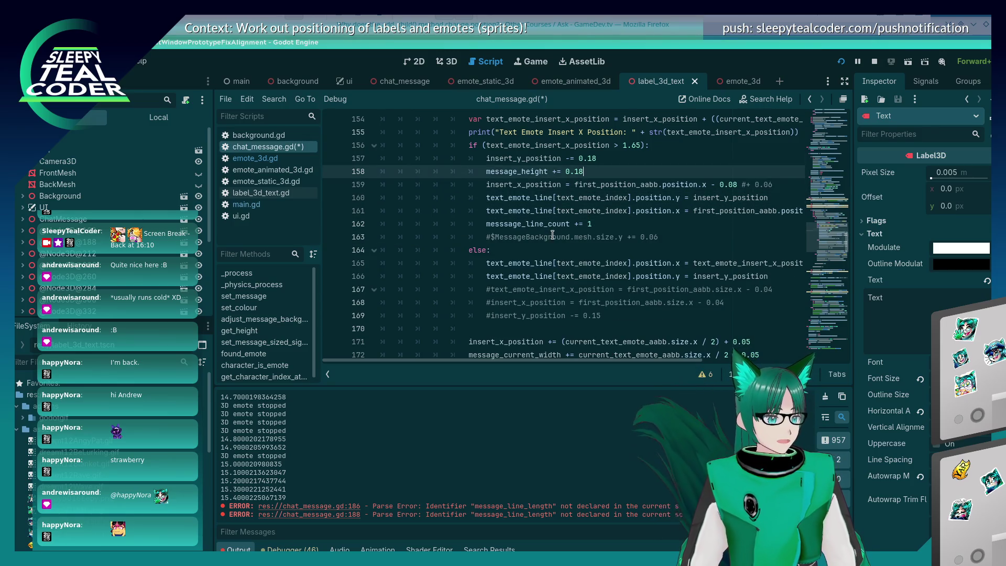
key(Up)
key(Up)
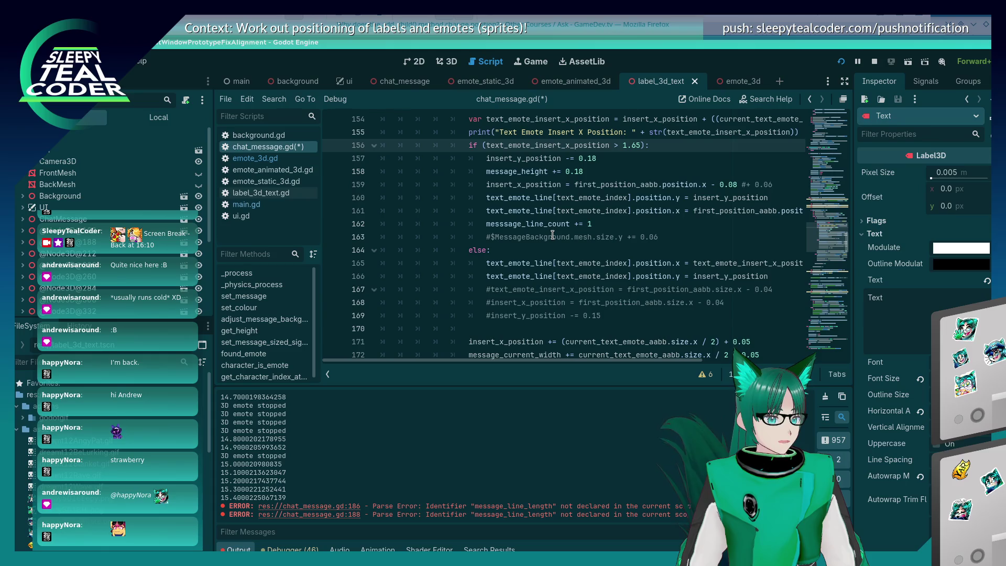
key(Return)
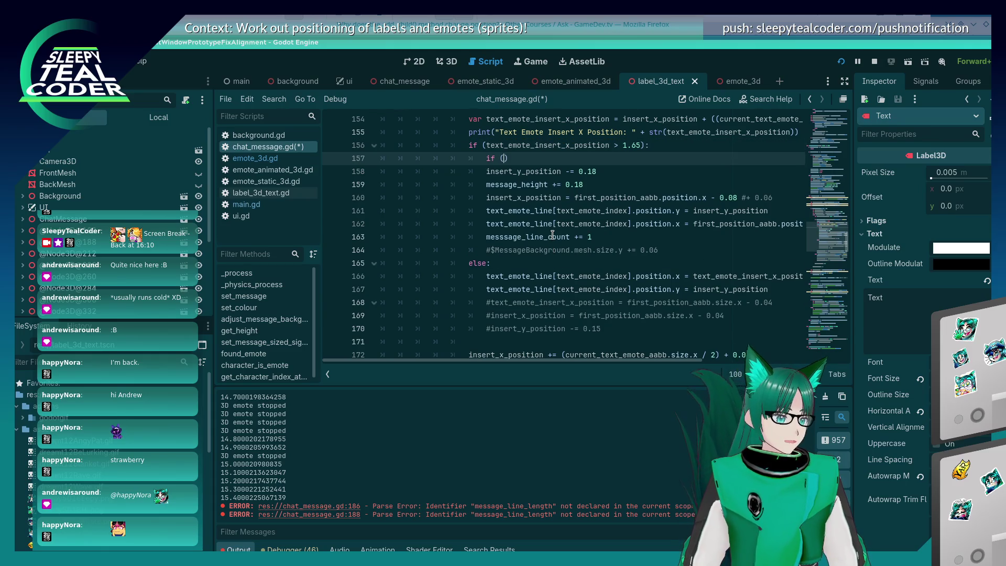
text(message_)
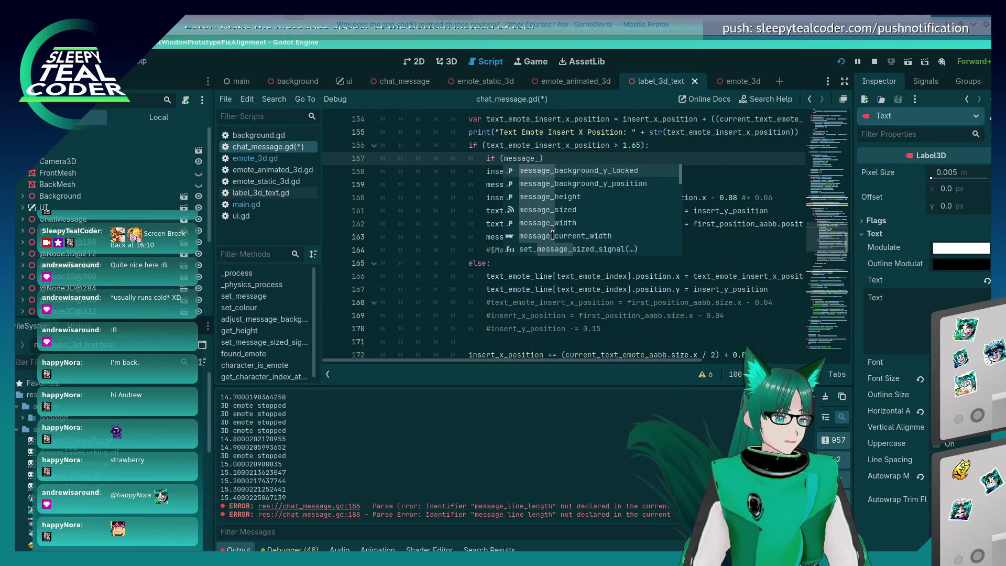
click(547, 224)
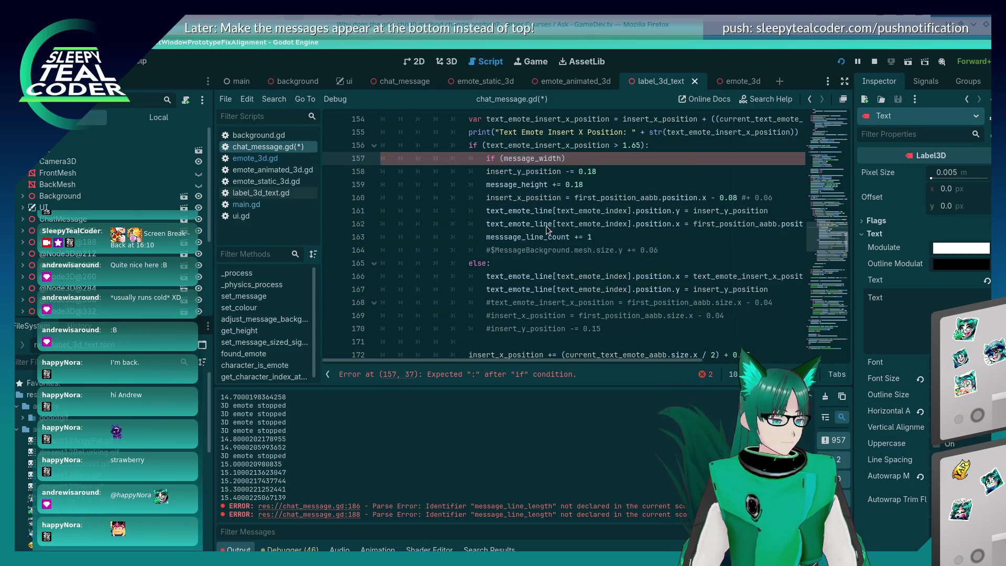
scroll(556, 265, up, 2)
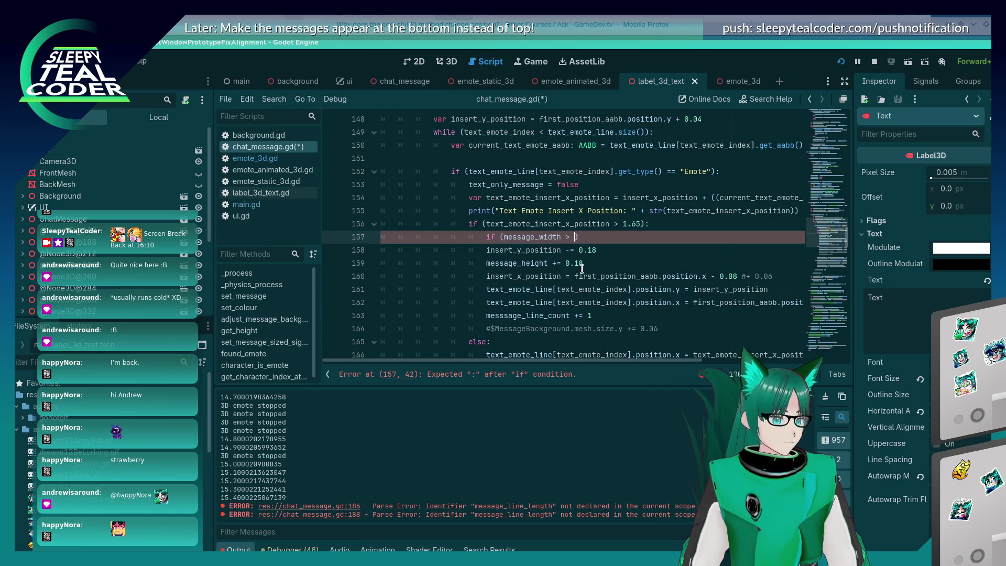
text(message_)
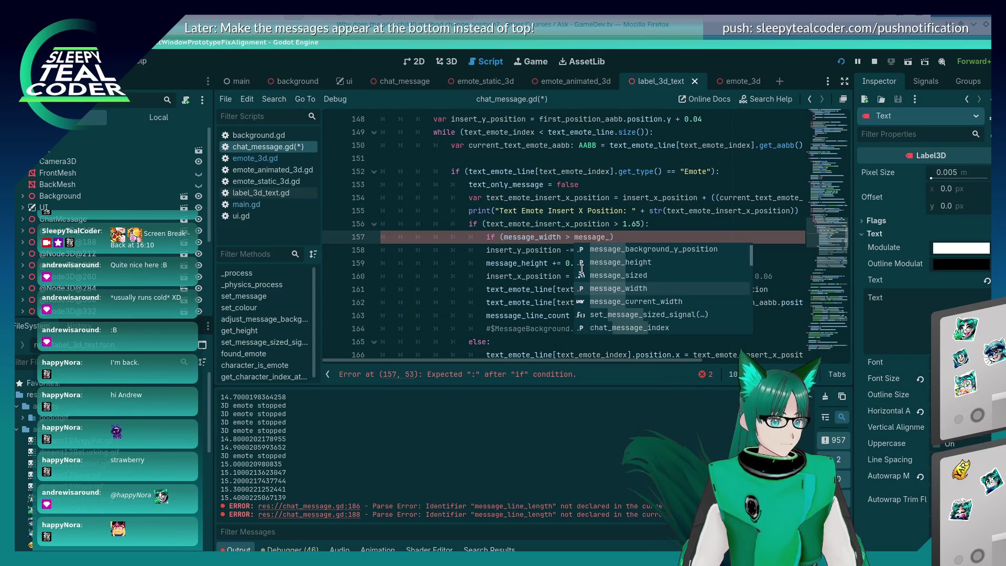
key(BackSpace)
key(BackSpace)
key(BackSpace)
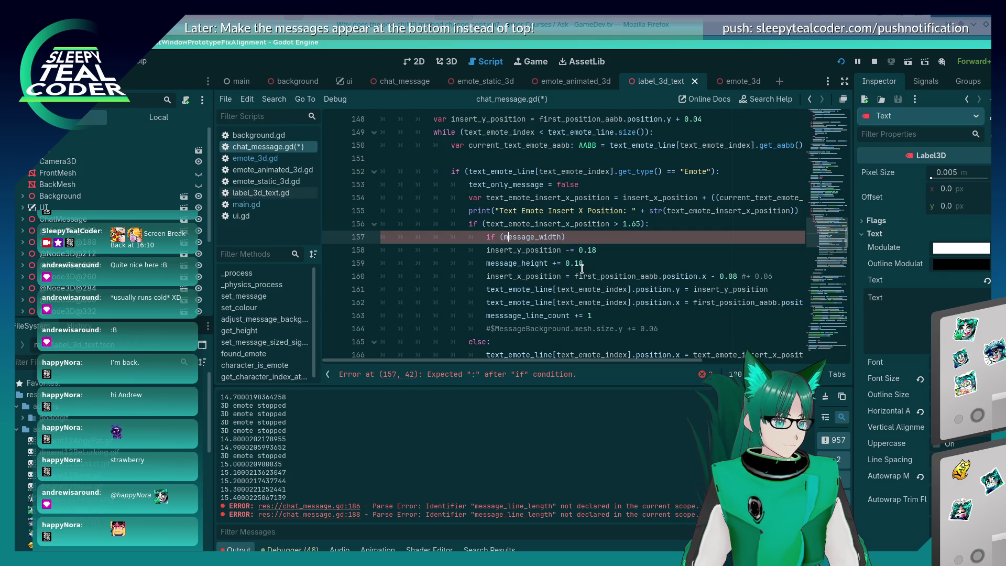
text(mesage_curre)
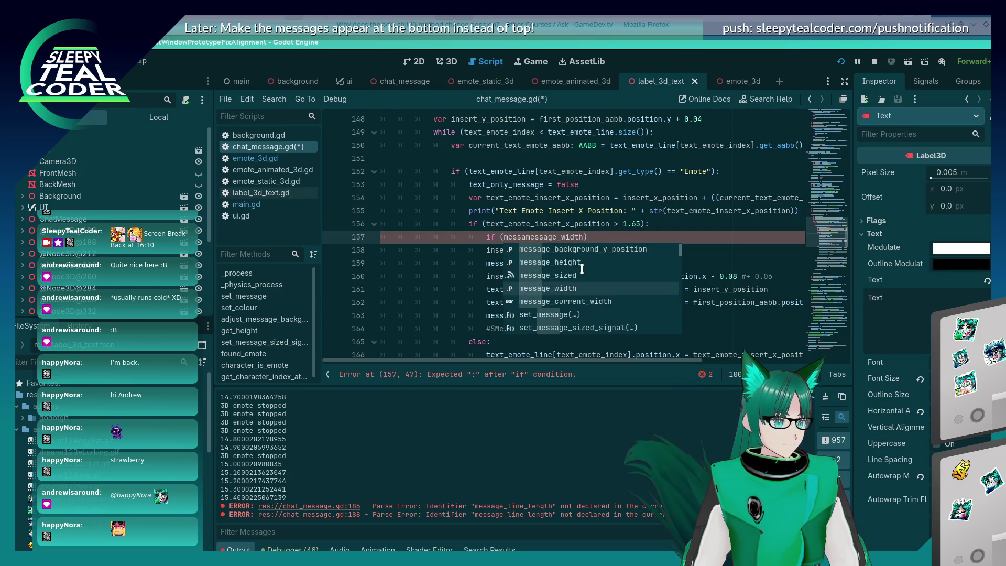
text(nt_width >)
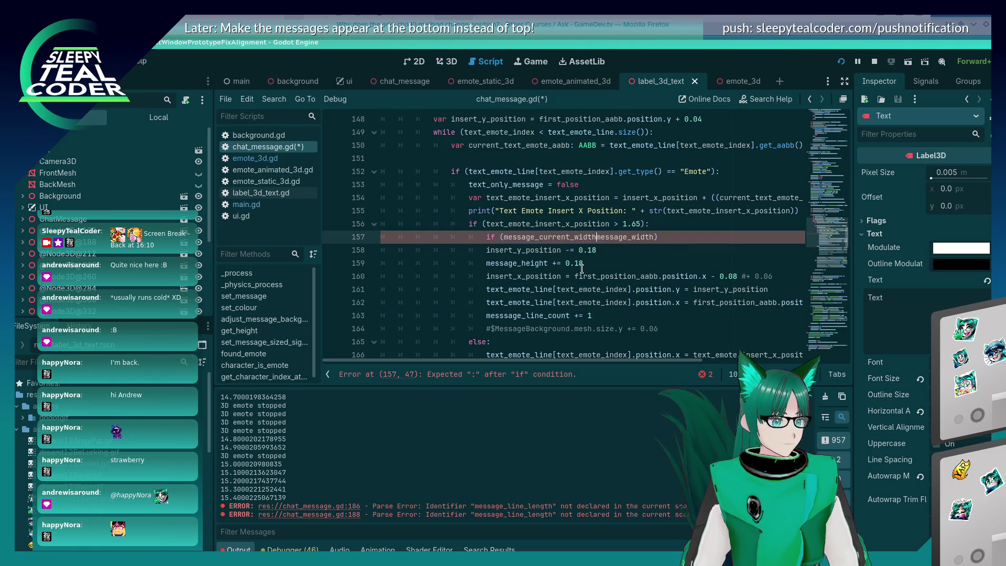
key(End)
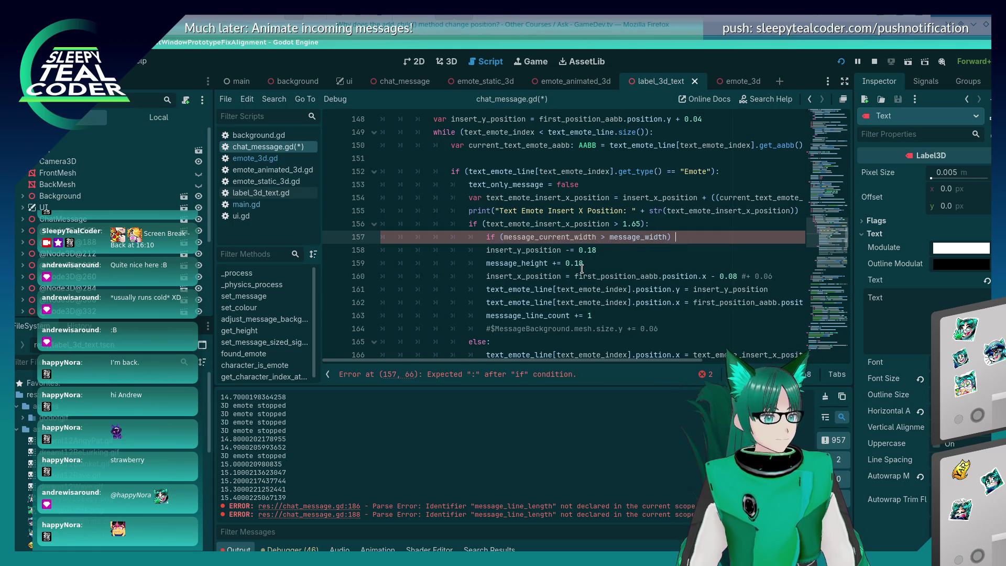
text(:)
- Make its body set message_width = message_current_width, and save chat_message.gd
key(Return)
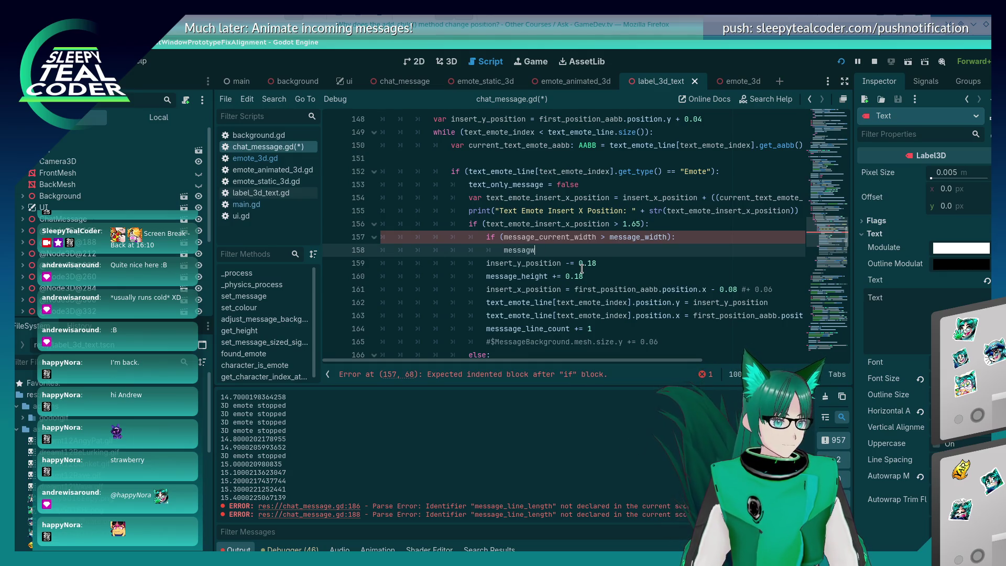
key(BackSpace)
text(e_width = mess)
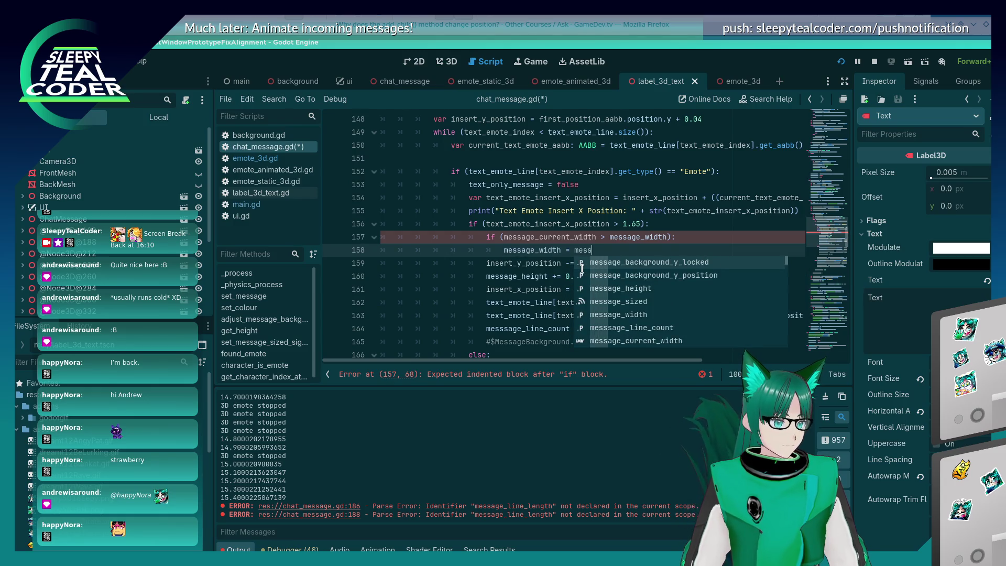
text(age_cu)
key(Return)
key(ctrl+s)
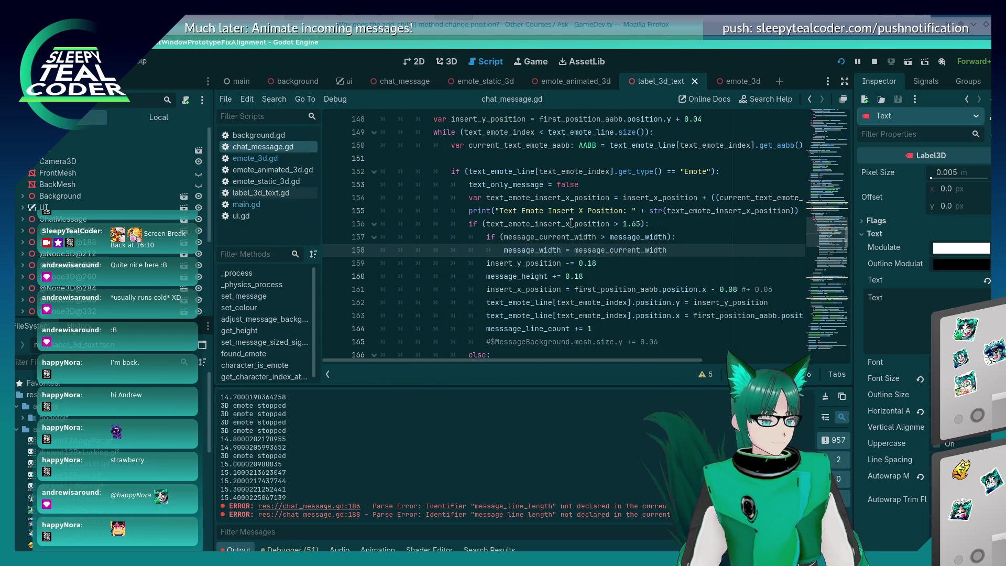
scroll(571, 222, down, 6)
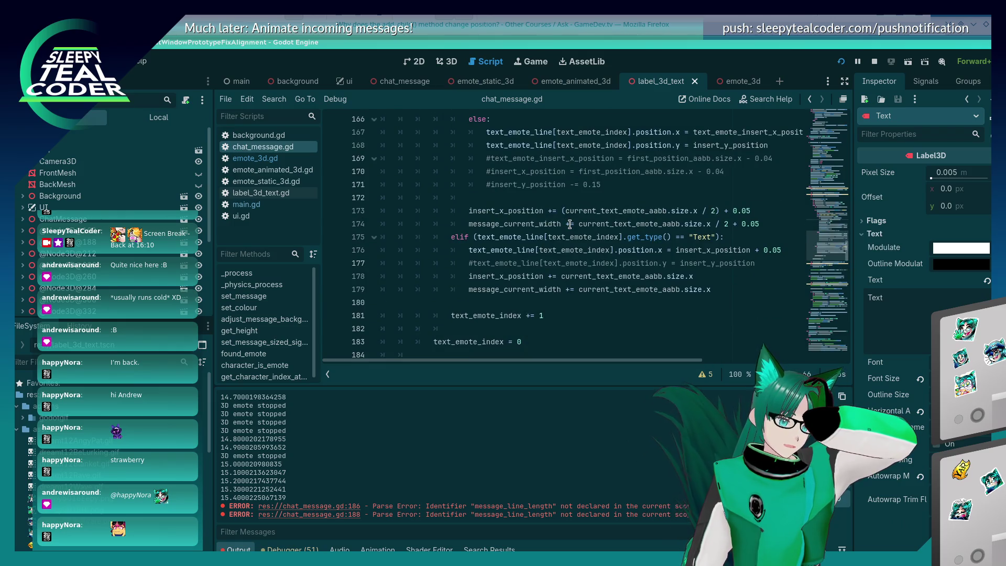
scroll(570, 224, up, 5)
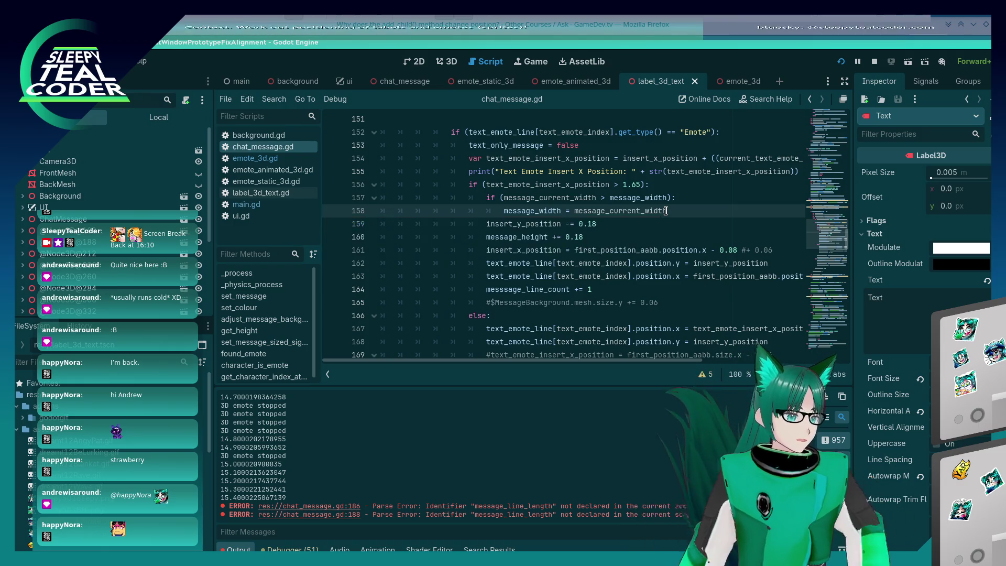
- Add 'message_current_width = first_position_aabb.size.x' on line 159, copying the expression from line 143, and save
key(Return)
text(message_curr)
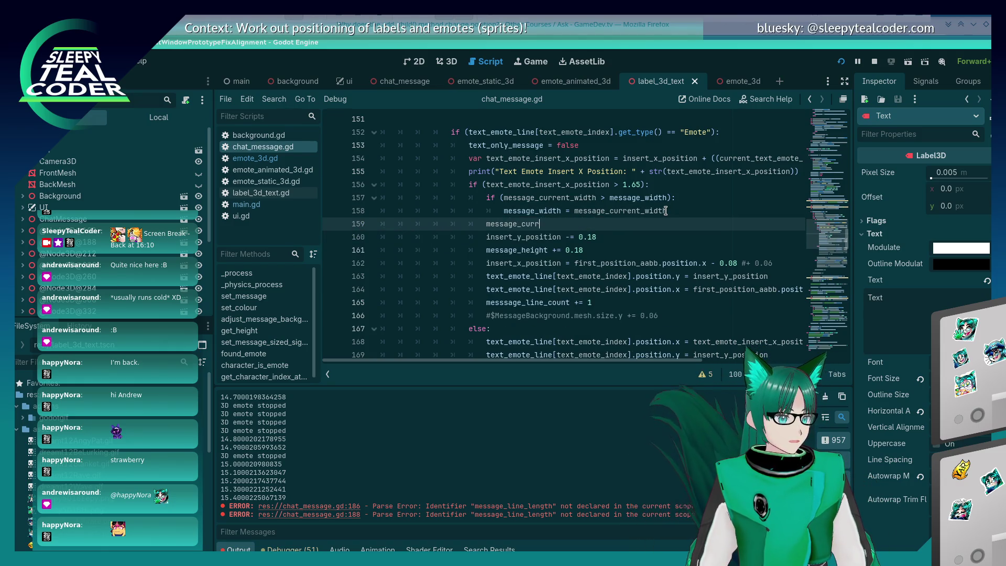
scroll(651, 215, up, 4)
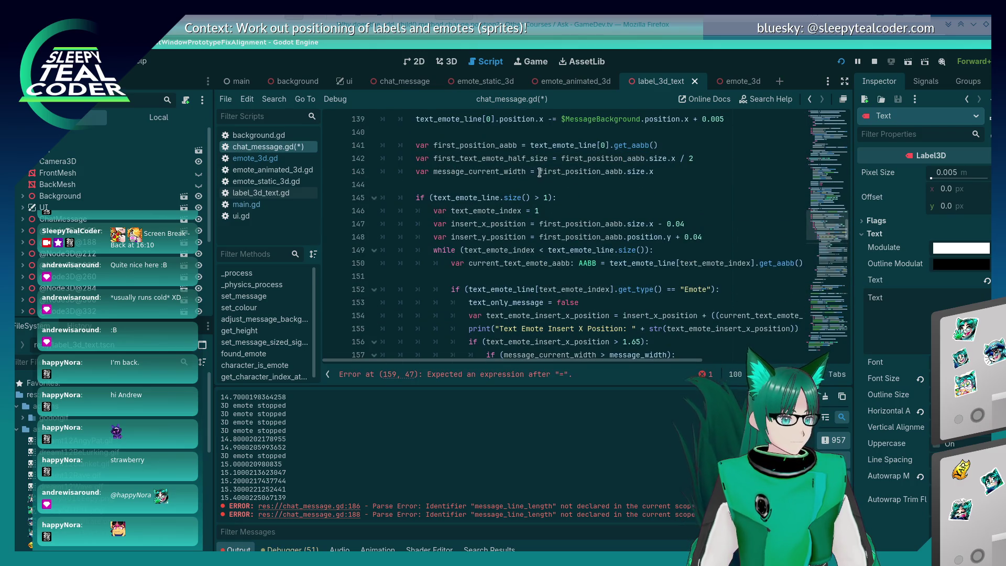
drag(540, 172, 654, 172)
key(ctrl+c)
scroll(614, 194, down, 5)
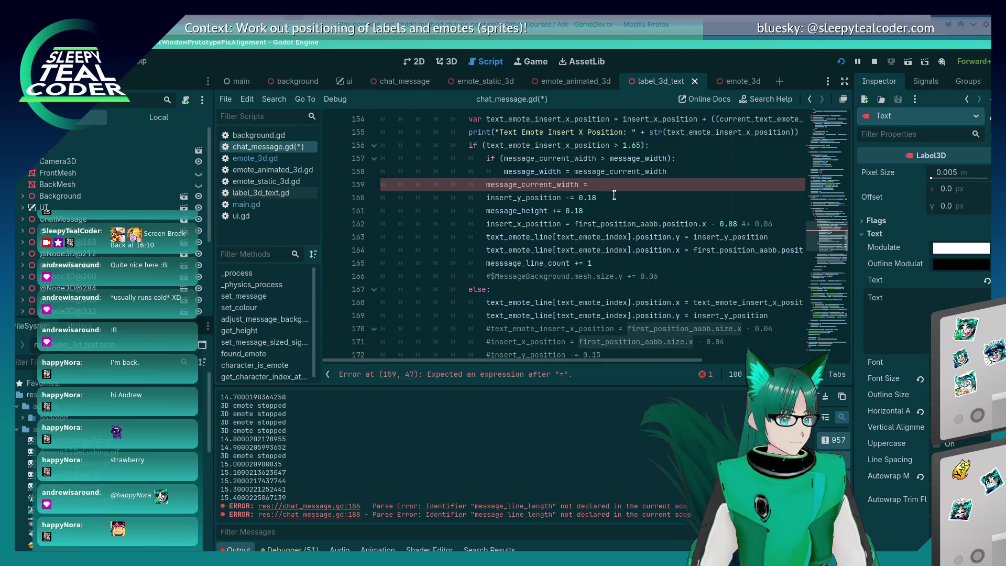
click(611, 185)
key(ctrl+v)
key(ctrl+s)
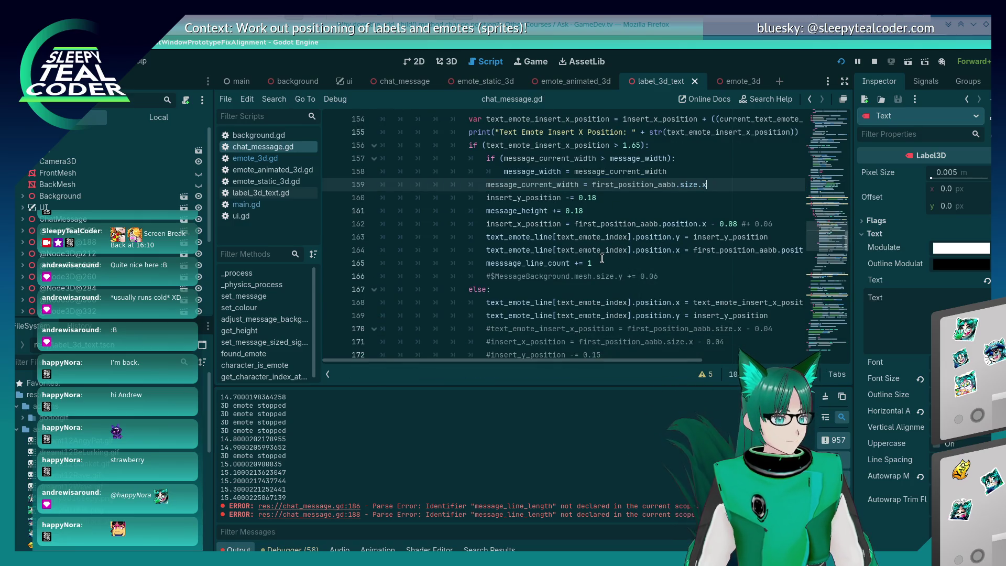
- Review the edited script, then bring the running chat prototype window to the front
scroll(602, 258, up, 3)
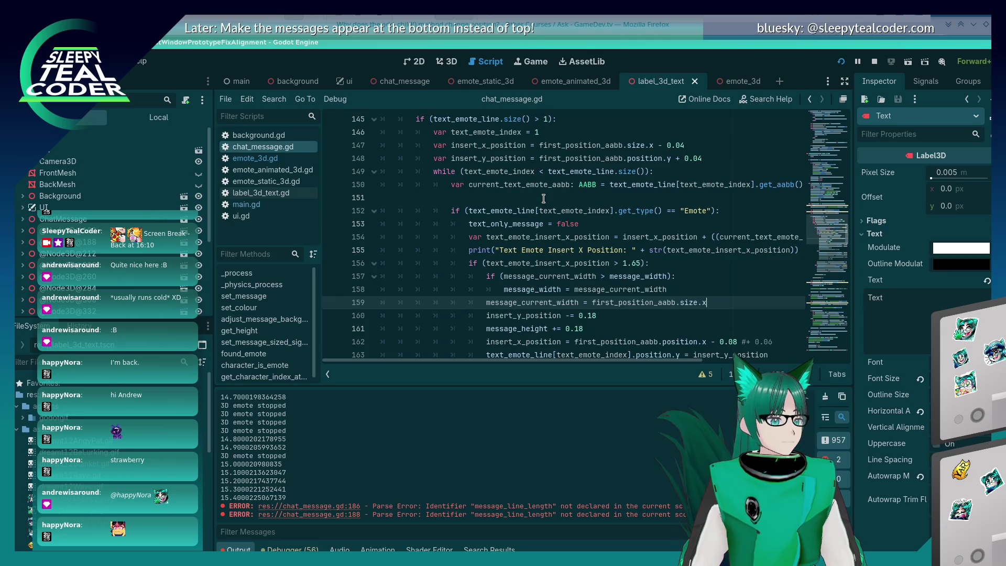
scroll(543, 198, down, 1)
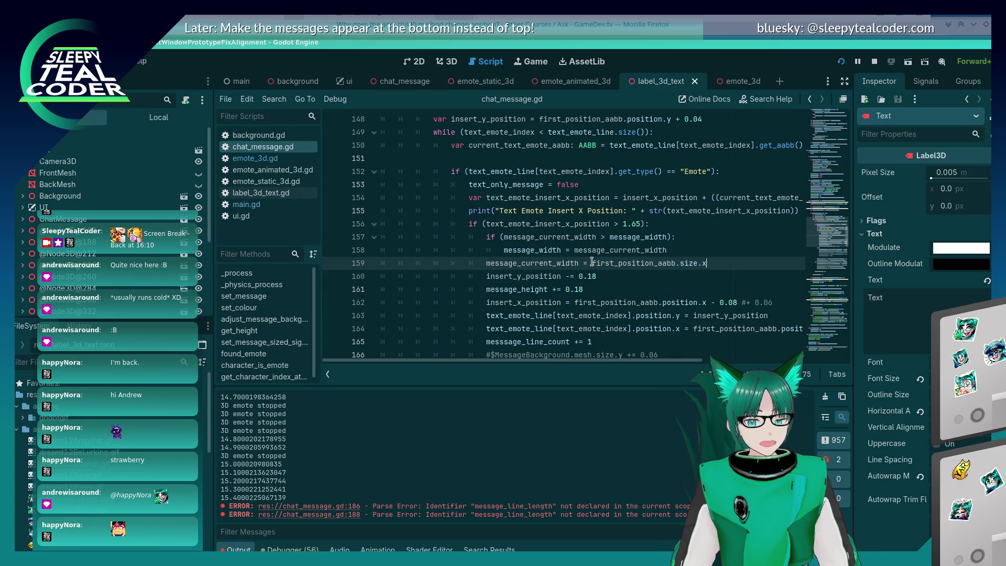
scroll(592, 262, down, 10)
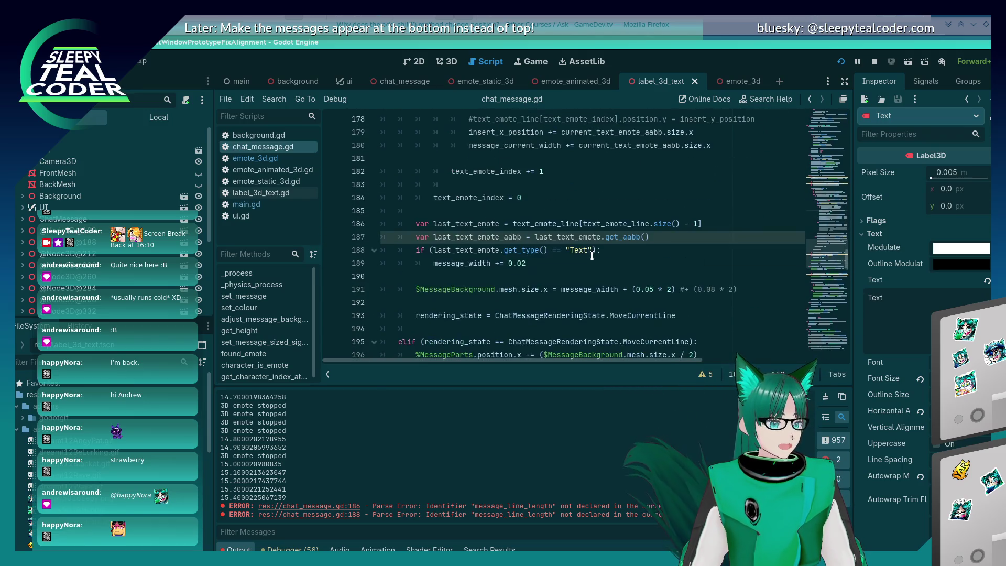
scroll(588, 255, up, 11)
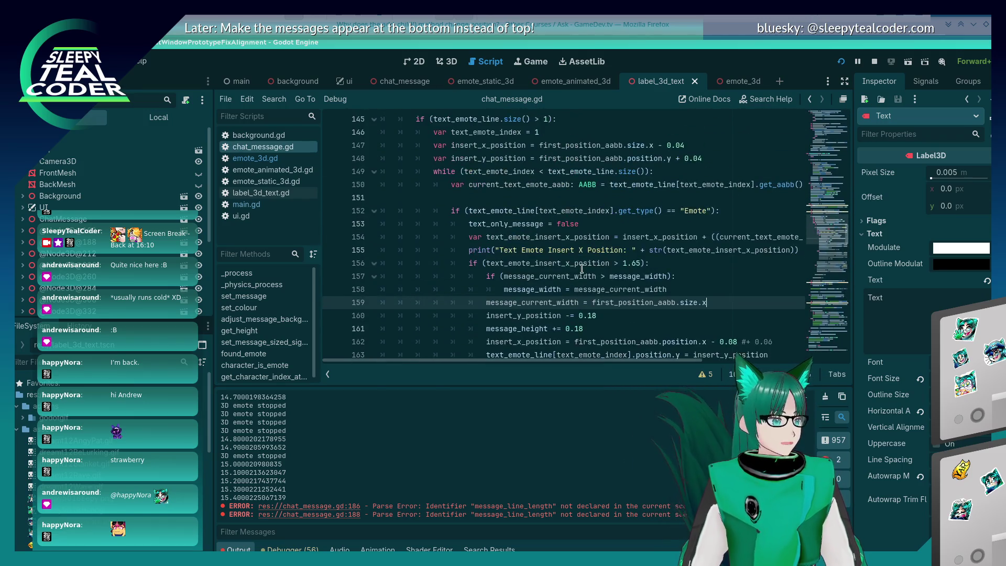
key(alt+Tab)
key(alt+Tab)
click(526, 267)
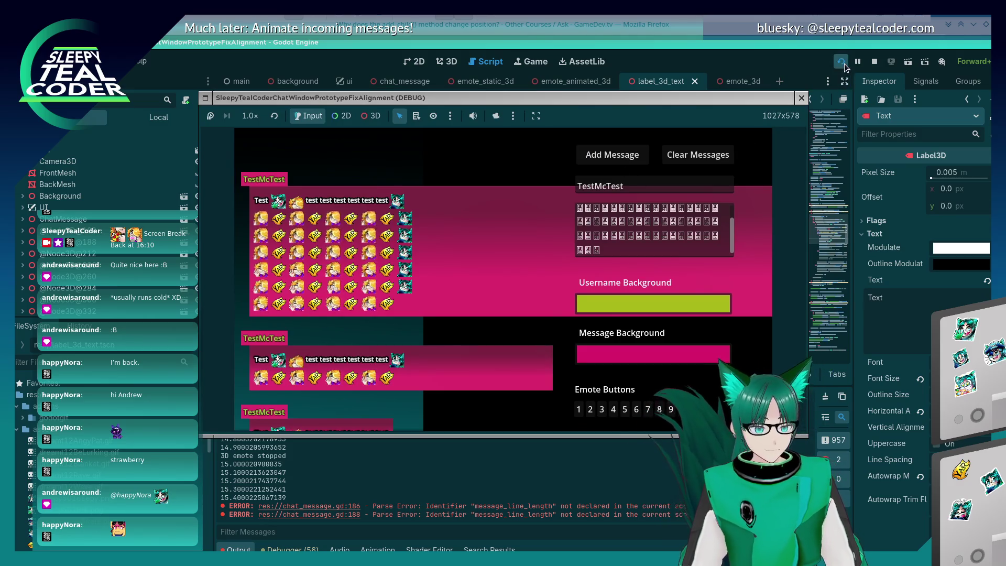
- Return to chat_message.gd and scroll down to the message-background sizing code
click(827, 48)
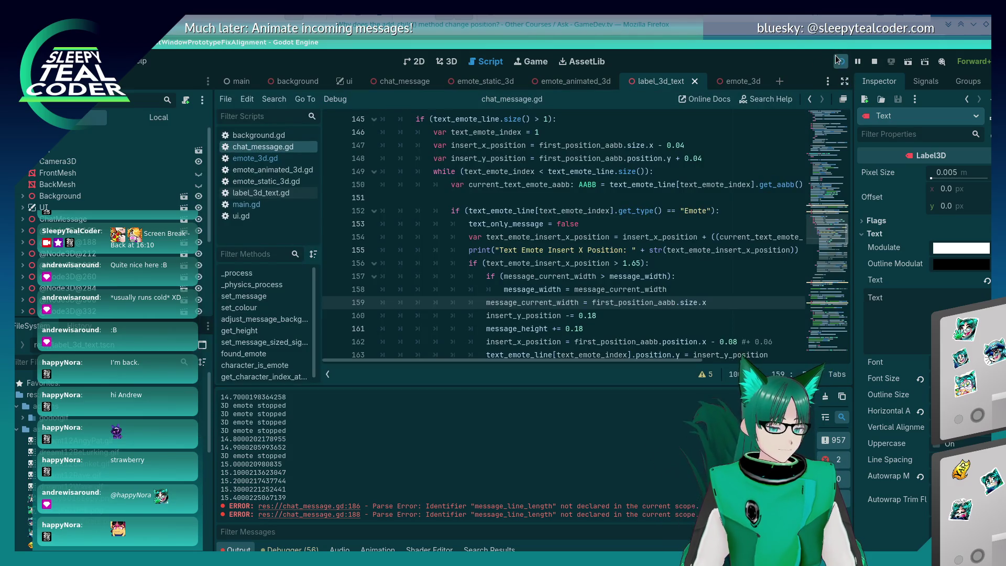
scroll(574, 297, down, 14)
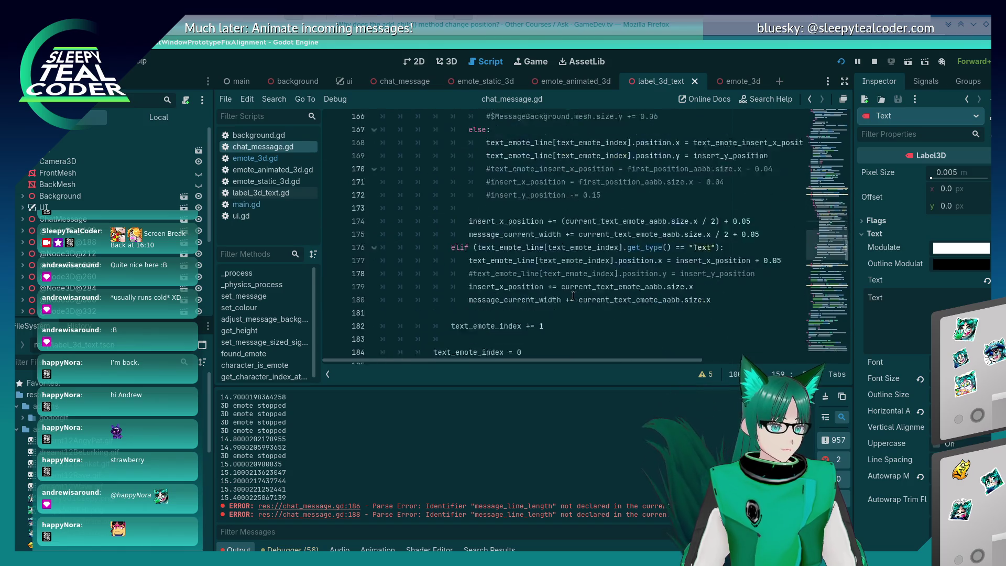
scroll(585, 275, down, 5)
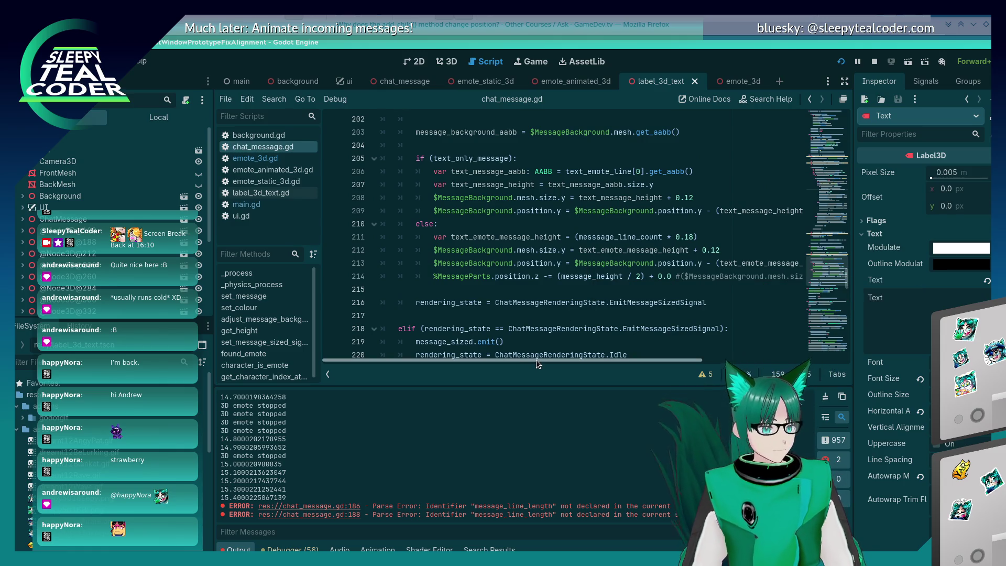
- Insert a new empty line after the emote background height assignment on line 212
click(727, 250)
key(Return)
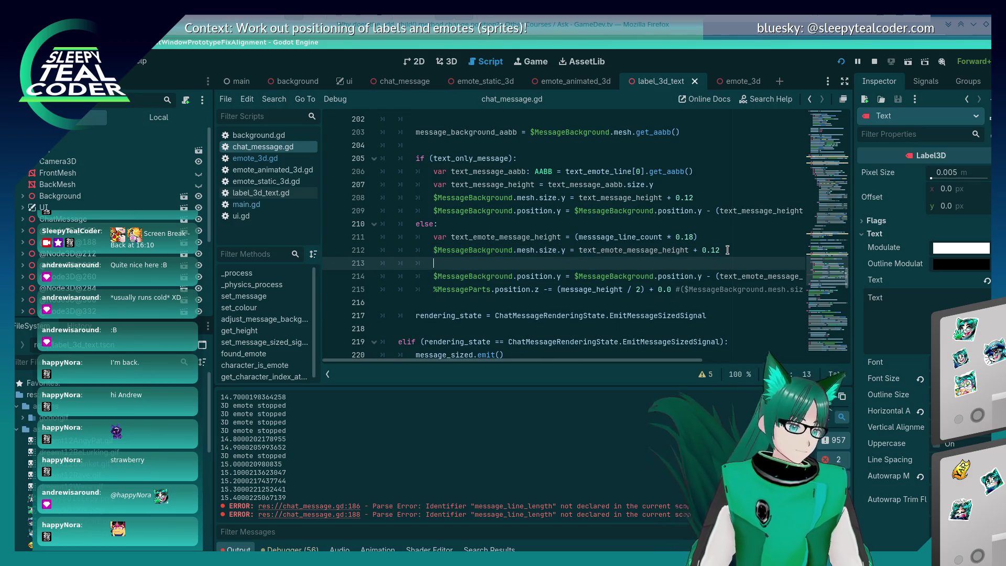
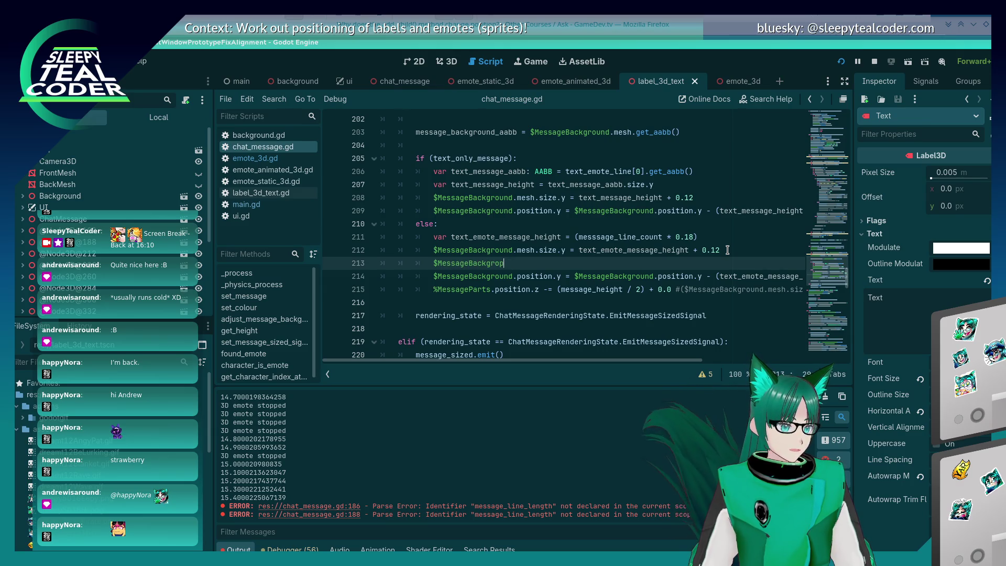
- Cut the unfinished background line and search the script for other mesh.size.x uses
text(sh.size.x)
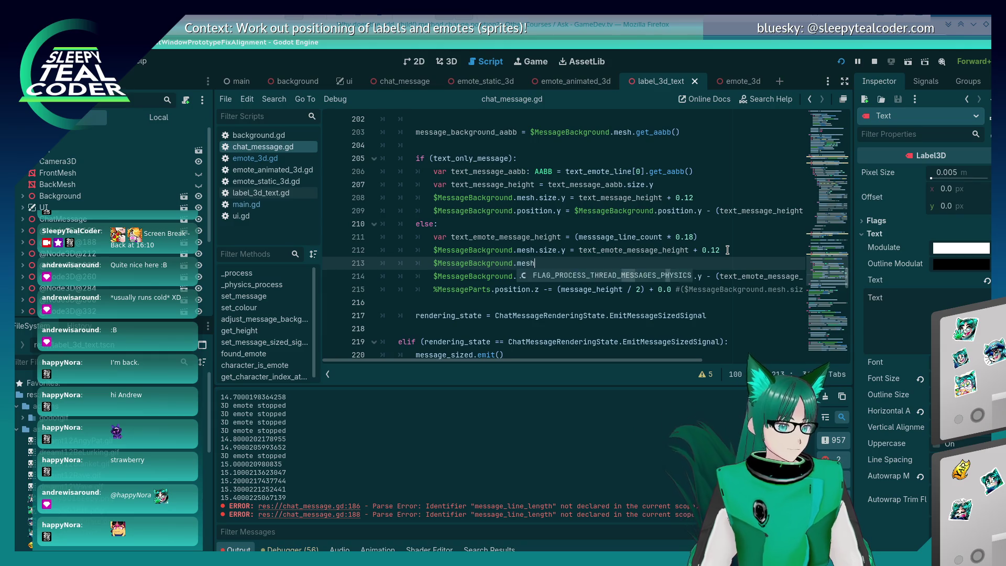
key(shift+Home)
key(ctrl+x)
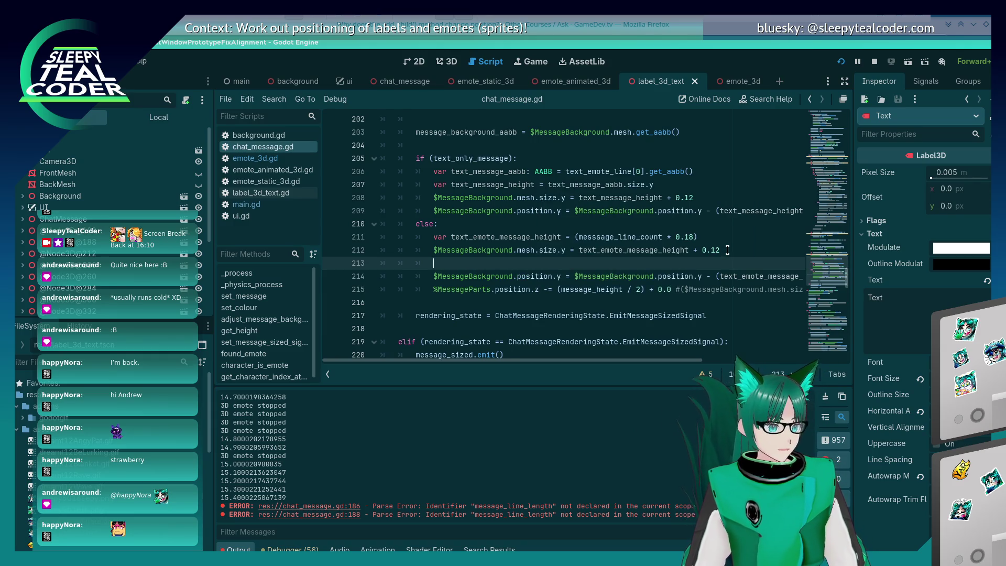
key(ctrl+f)
key(ctrl+v)
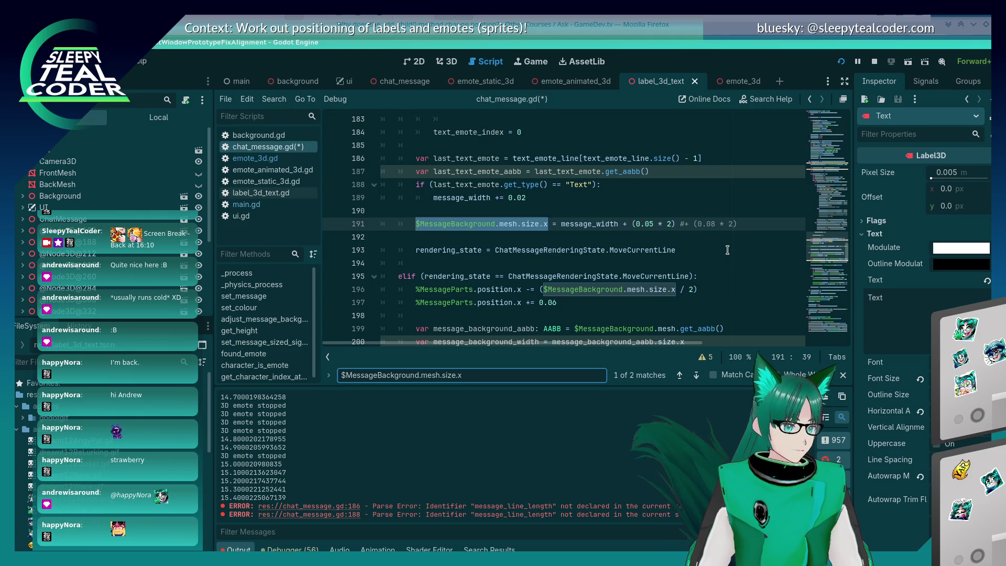
key(Escape)
- Delete the unfinished line 213 and its empty line, save chat_message.gd, and run the prototype
scroll(728, 244, up, 2)
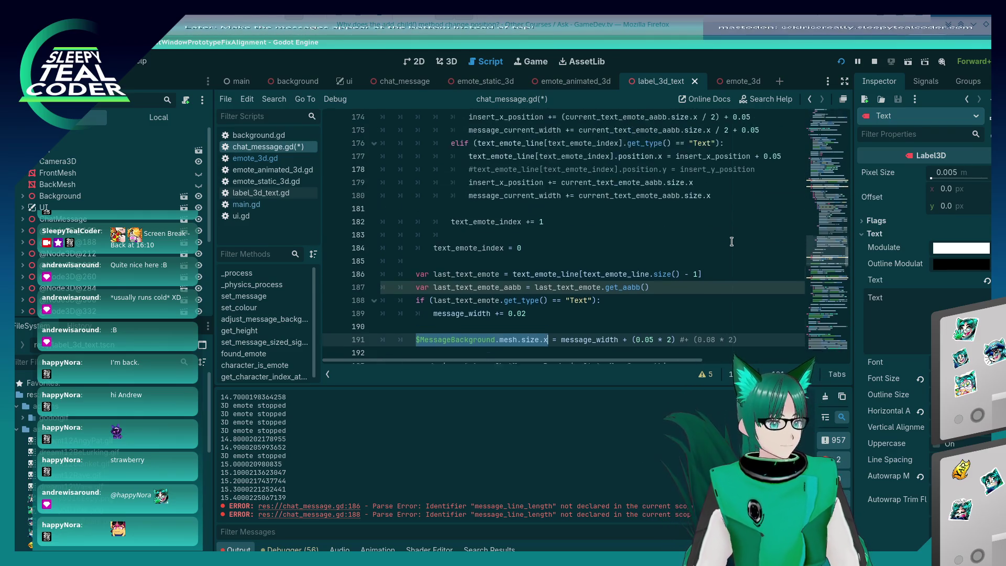
key(ctrl+z)
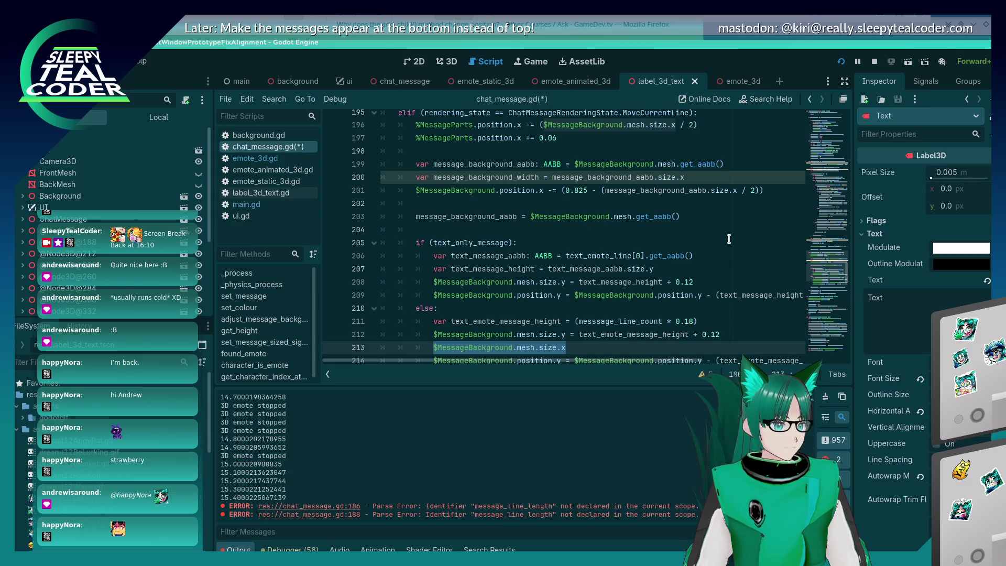
key(ctrl+x)
text($MessageBackgro)
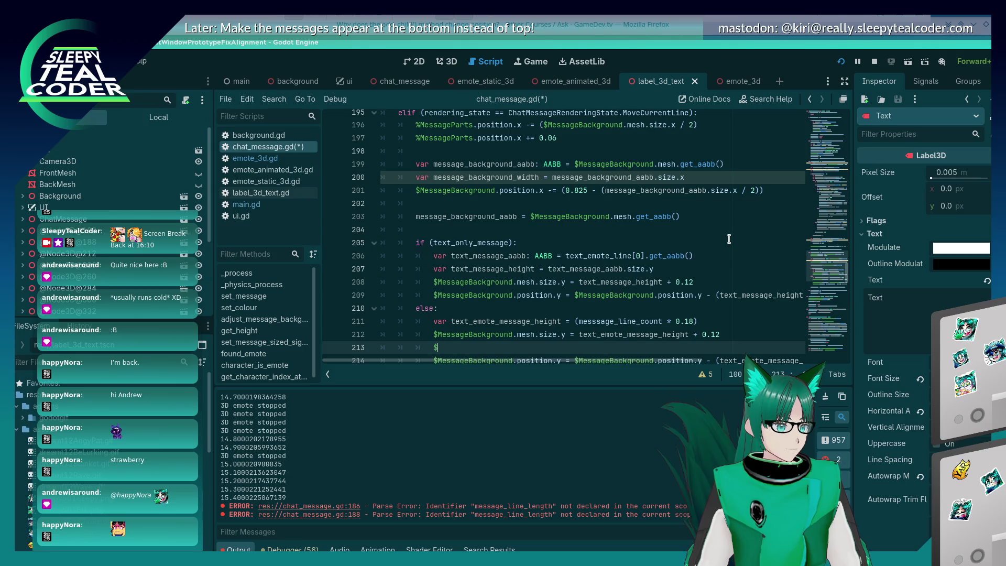
key(BackSpace)
key(BackSpace)
key(ctrl+s)
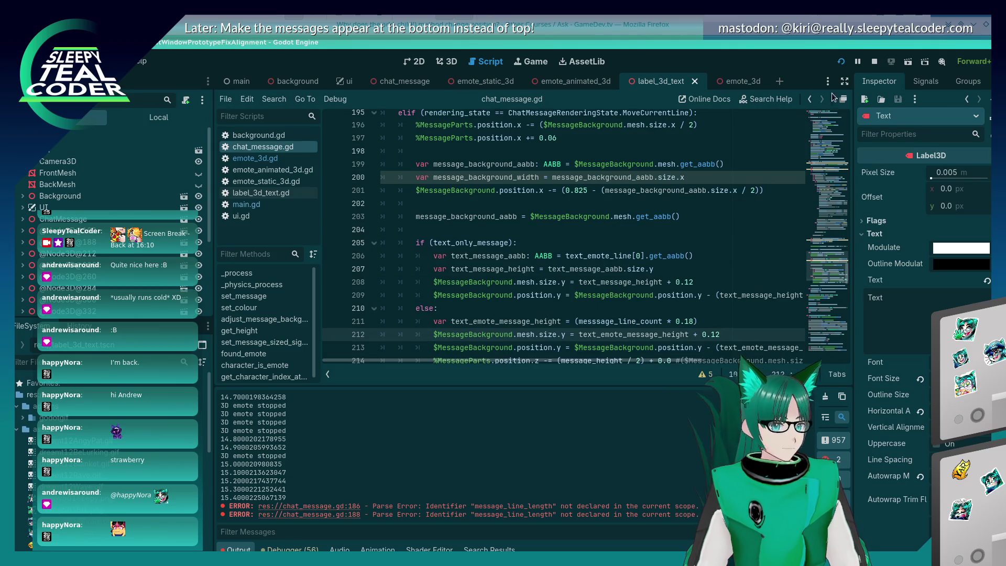
click(841, 62)
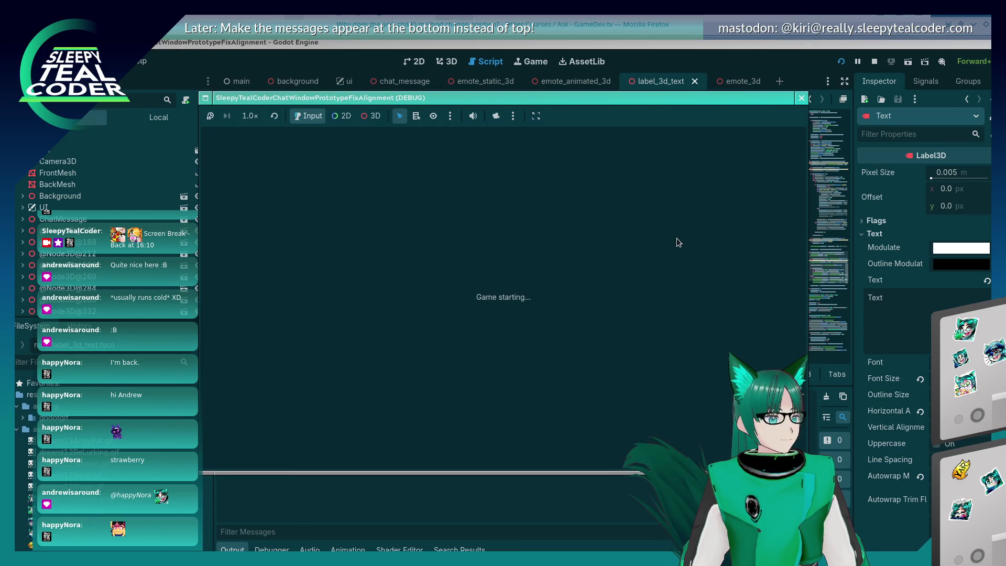
- Add a single-line test message in the running prototype, then stop the game
click(614, 150)
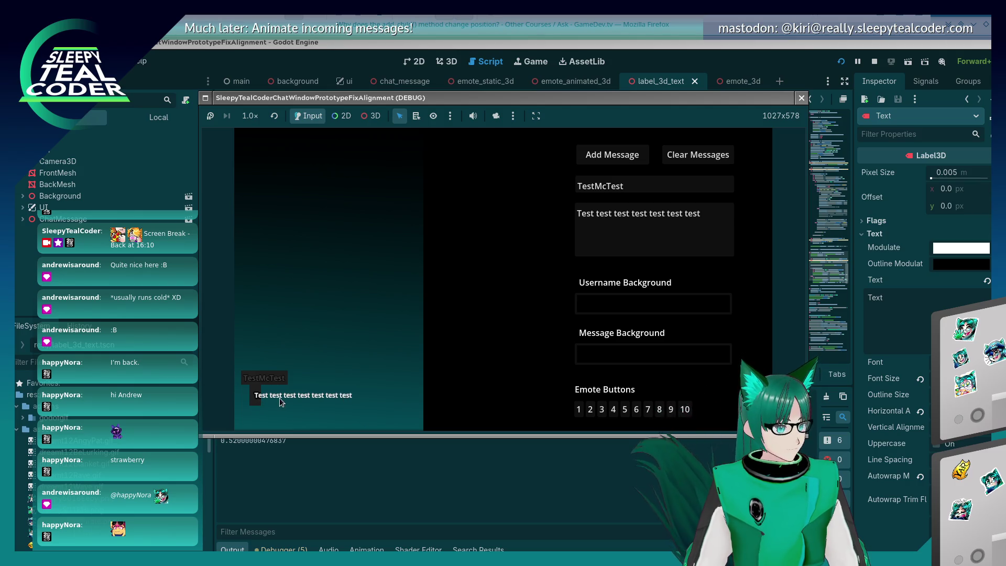
key(F8)
scroll(511, 250, up, 7)
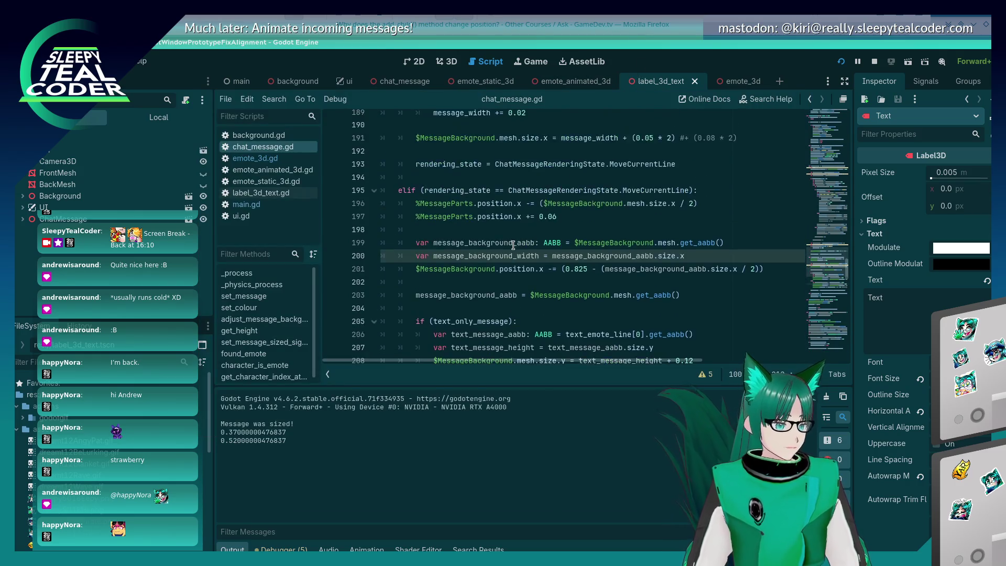
- Turn line 143's 'var message_current_width' declaration into a message_width assignment
scroll(511, 250, up, 3)
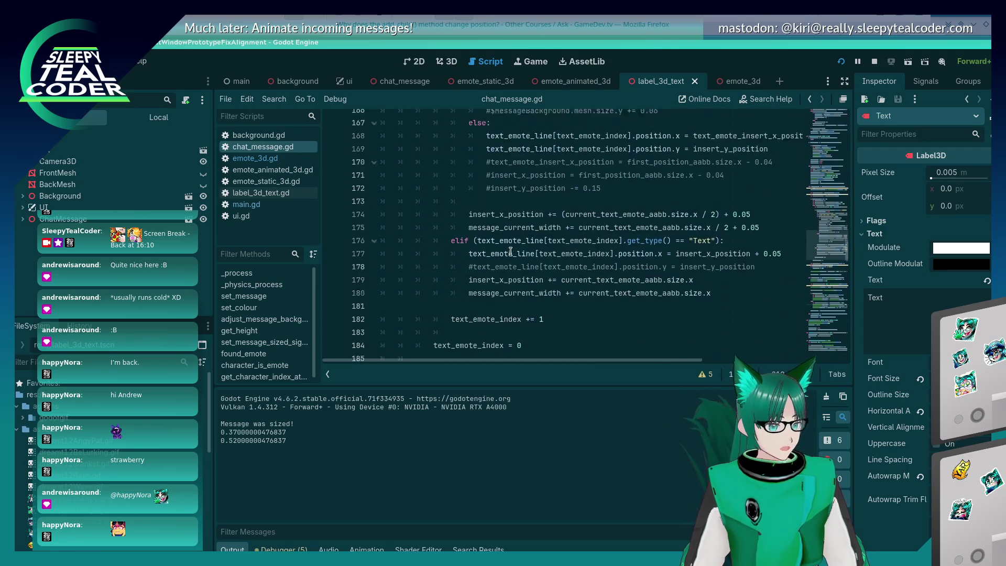
scroll(511, 251, down, 5)
scroll(511, 252, down, 9)
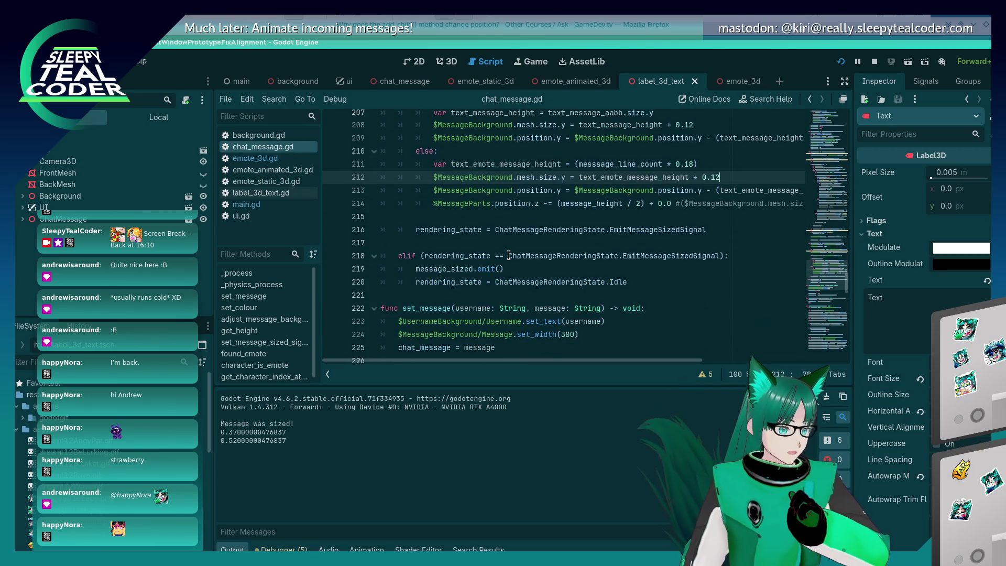
scroll(509, 255, down, 6)
scroll(510, 246, up, 13)
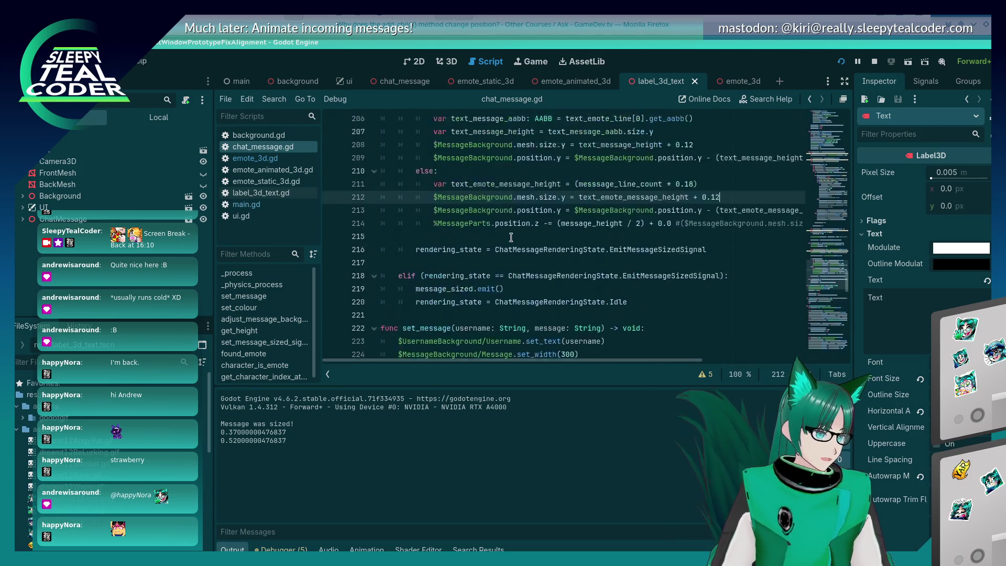
scroll(511, 237, up, 9)
scroll(511, 236, down, 7)
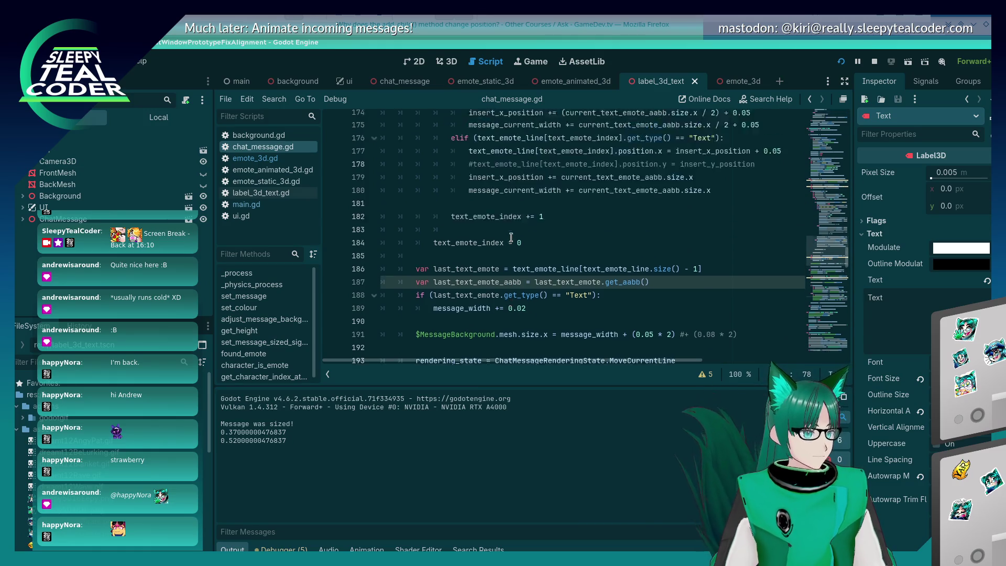
scroll(497, 246, up, 15)
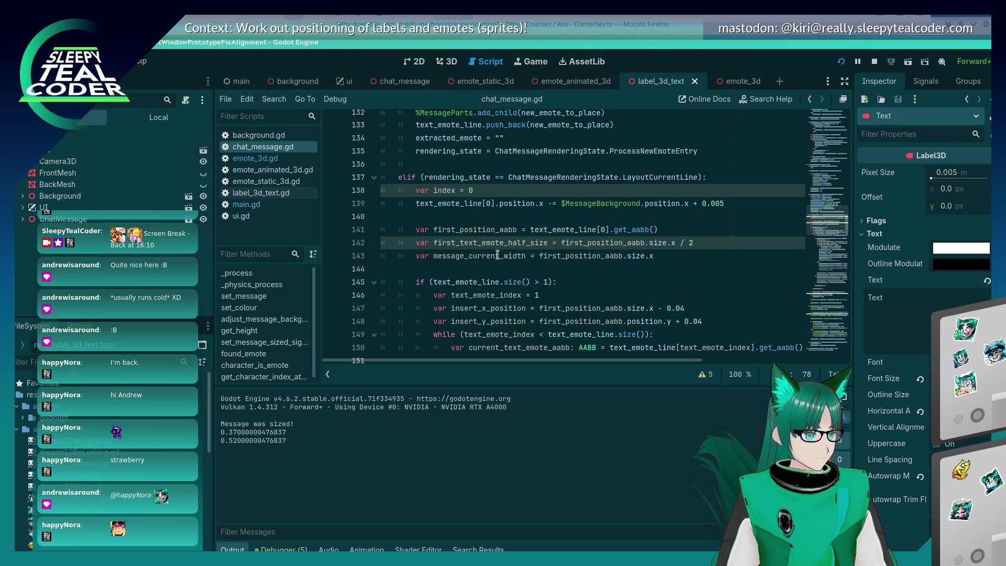
click(497, 255)
scroll(498, 255, down, 1)
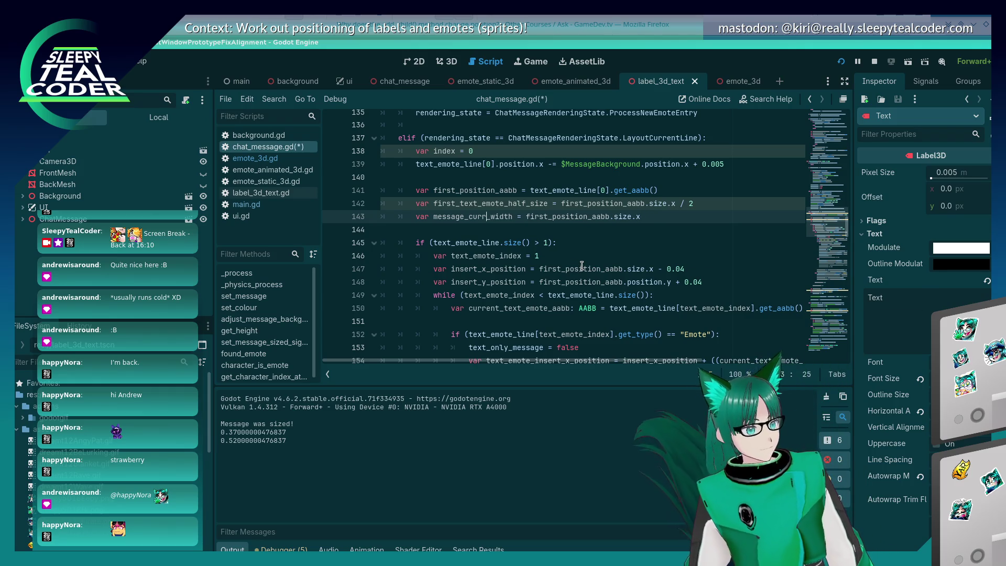
key(BackSpace)
key(BackSpace)
key(BackSpace)
key(End)
key(Return)
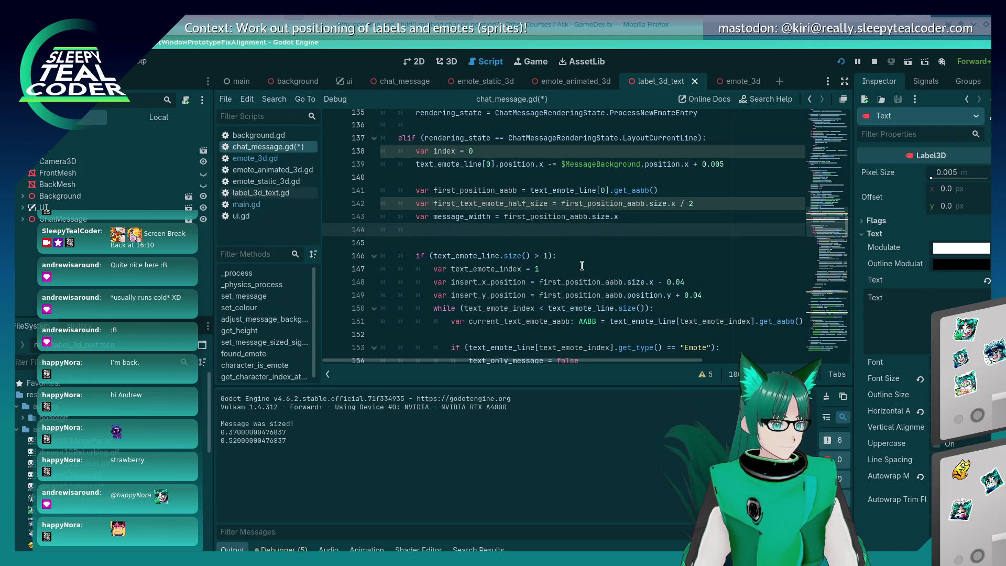
key(BackSpace)
key(BackSpace)
key(BackSpace)
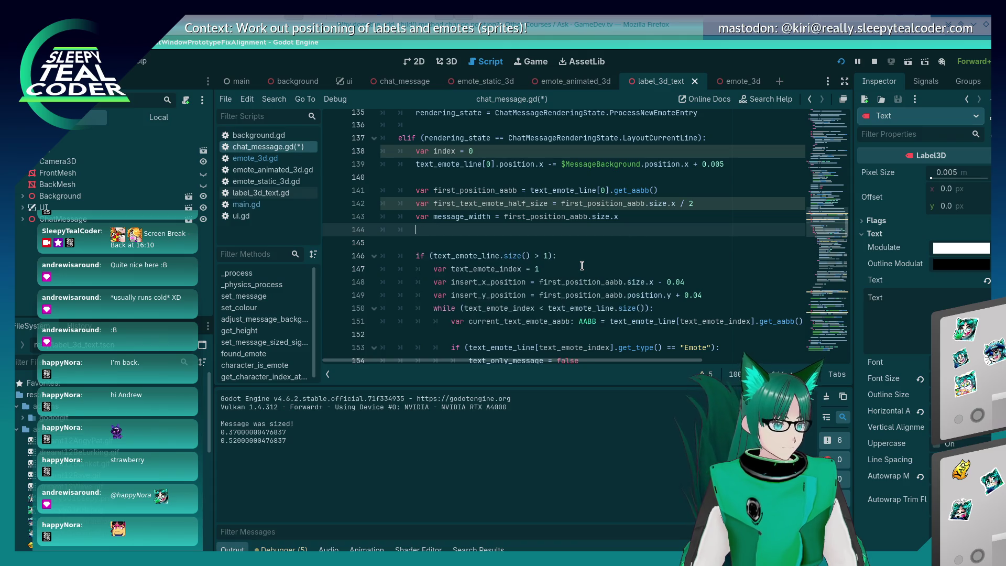
key(Up)
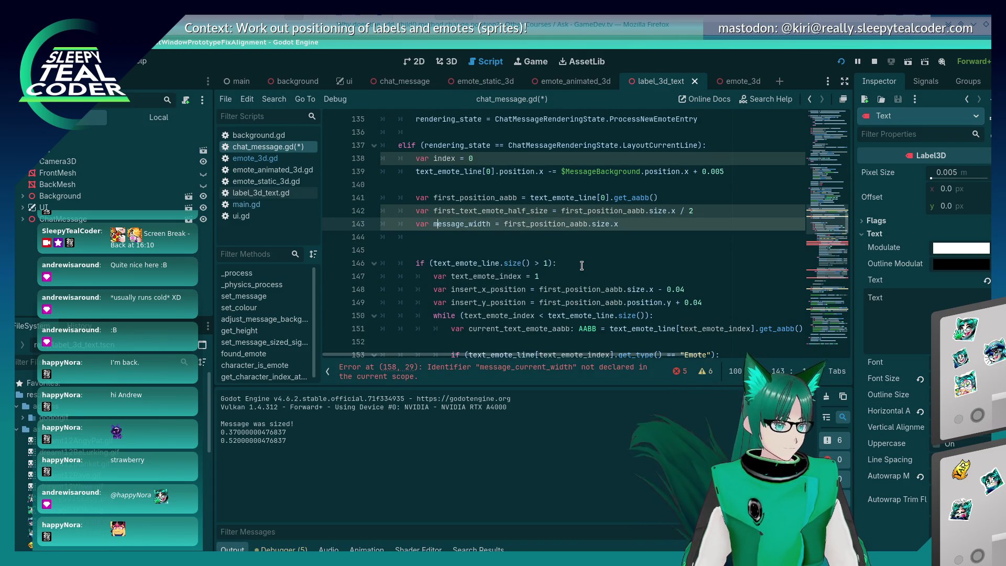
key(BackSpace)
key(BackSpace)
key(BackSpace)
- Add 'var message_current_width = message_width' below line 143, save, and run the prototype
key(End)
key(Return)
text(var m)
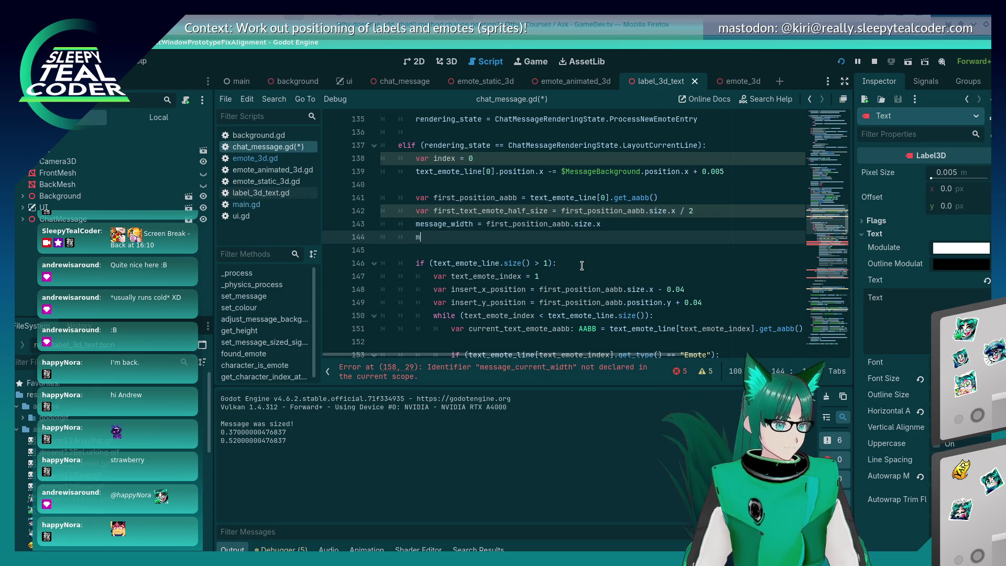
text(essage_current_wid)
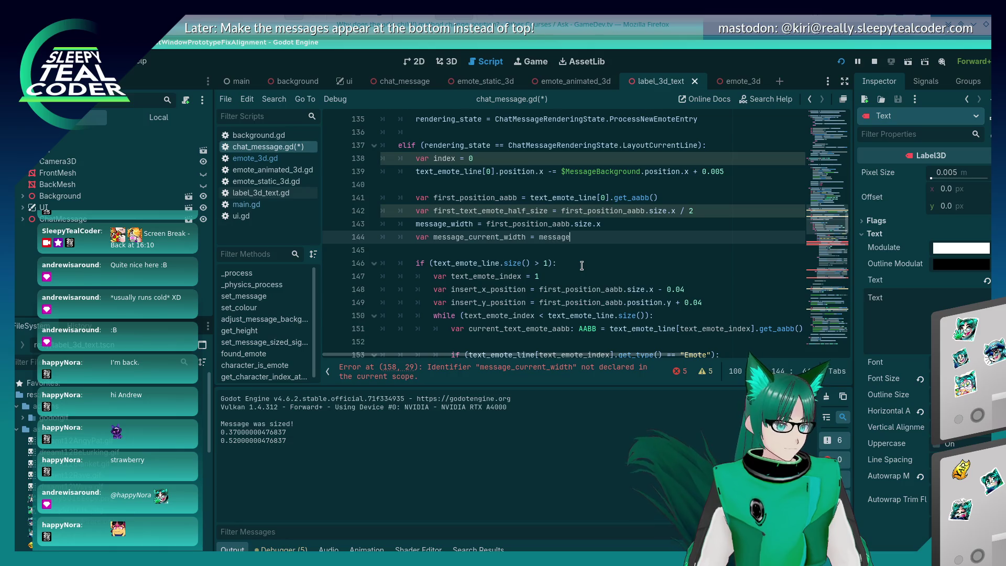
text(th)
key(F5)
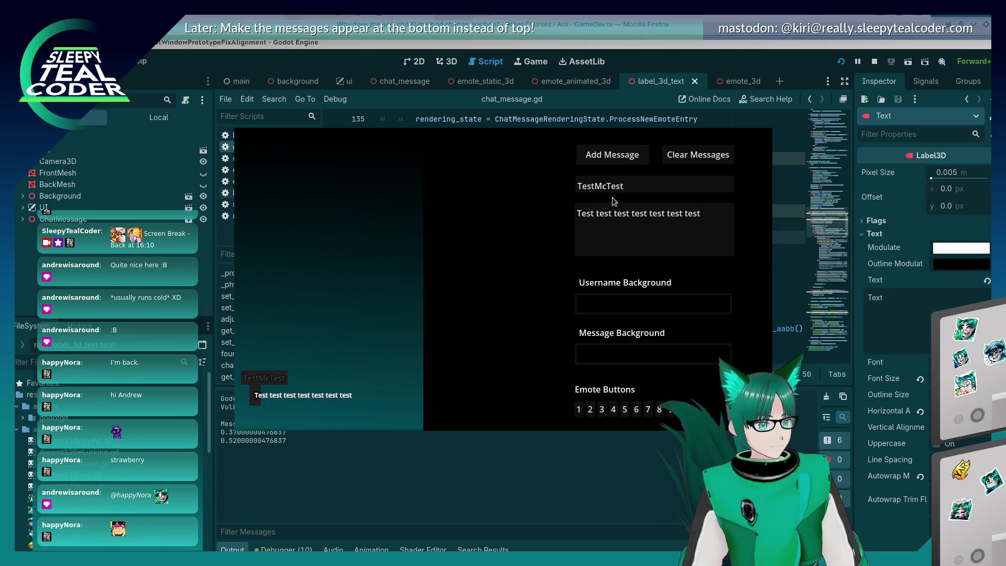
- Post a plain test message, then one ending in two emotes, and stop the game
click(614, 157)
click(663, 220)
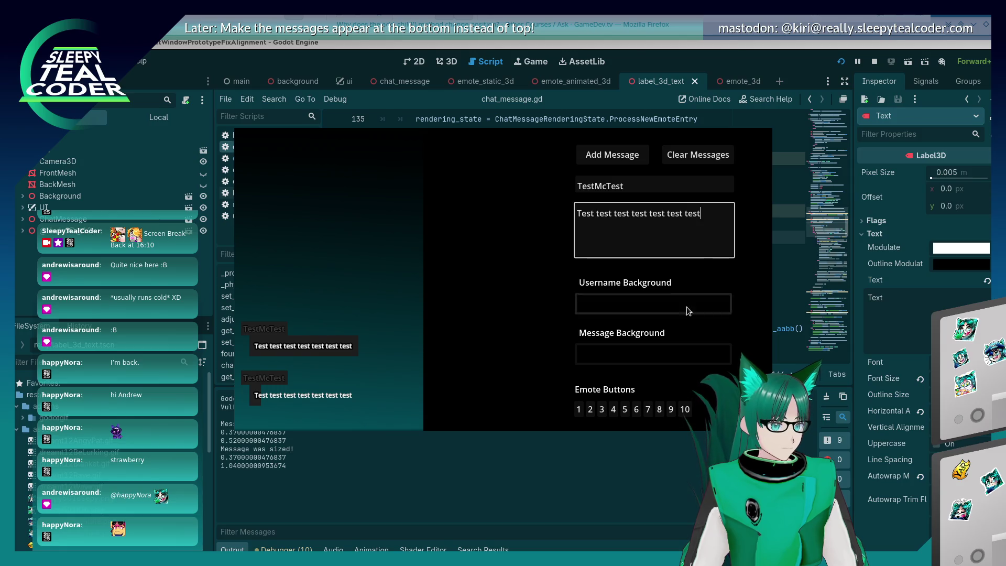
click(654, 406)
click(654, 406)
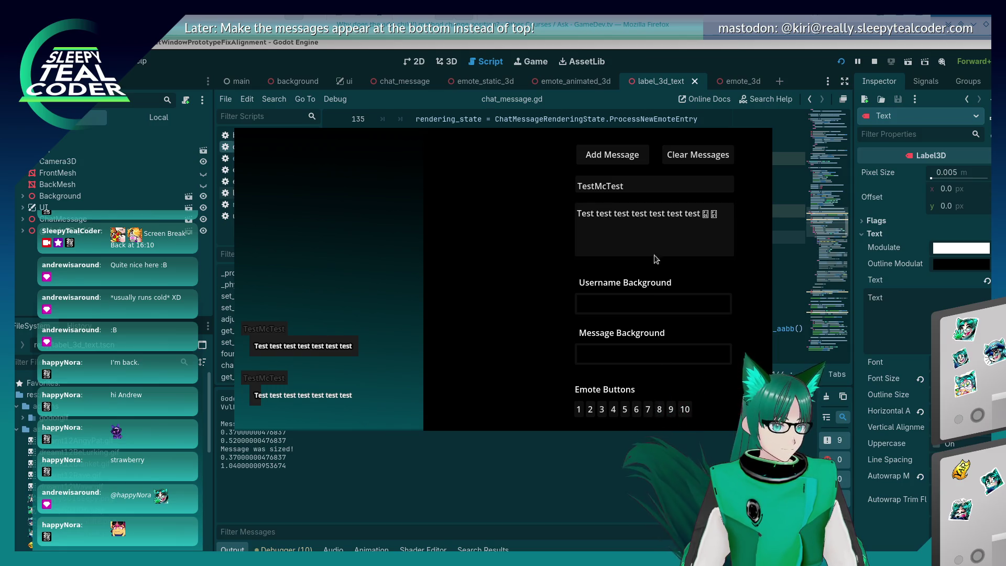
click(637, 159)
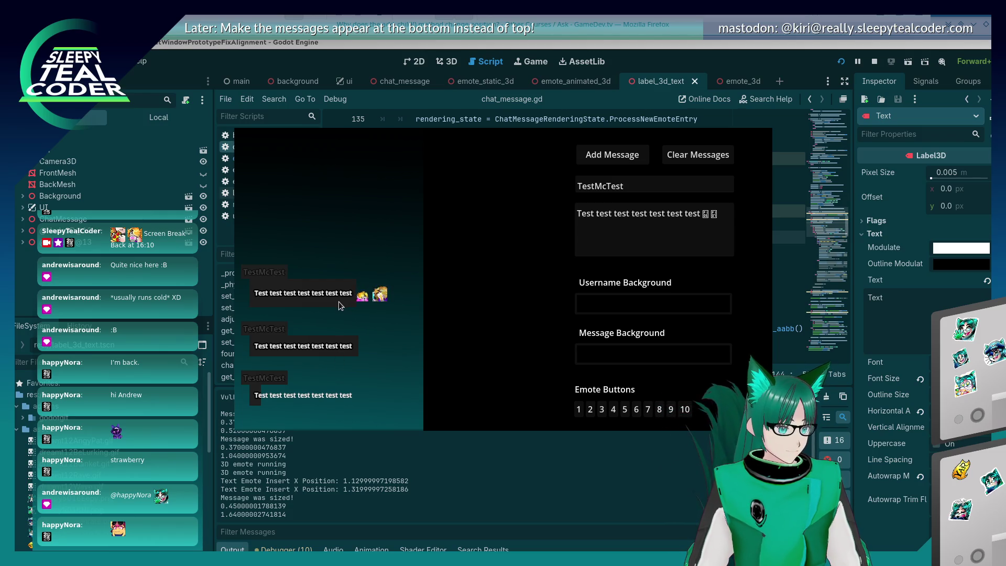
key(F8)
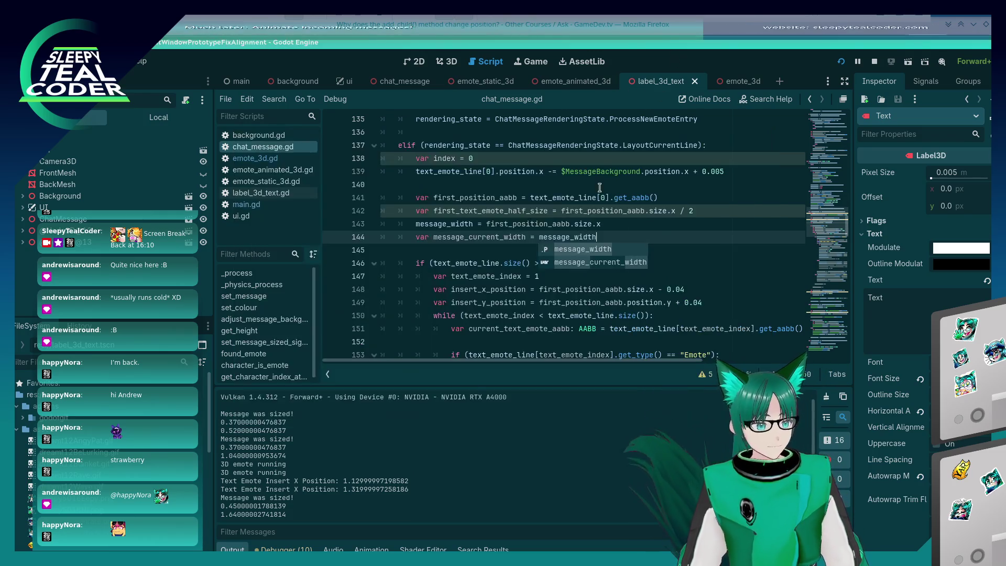
- Set a breakpoint on line 176 of chat_message.gd
scroll(587, 197, down, 3)
scroll(587, 198, down, 3)
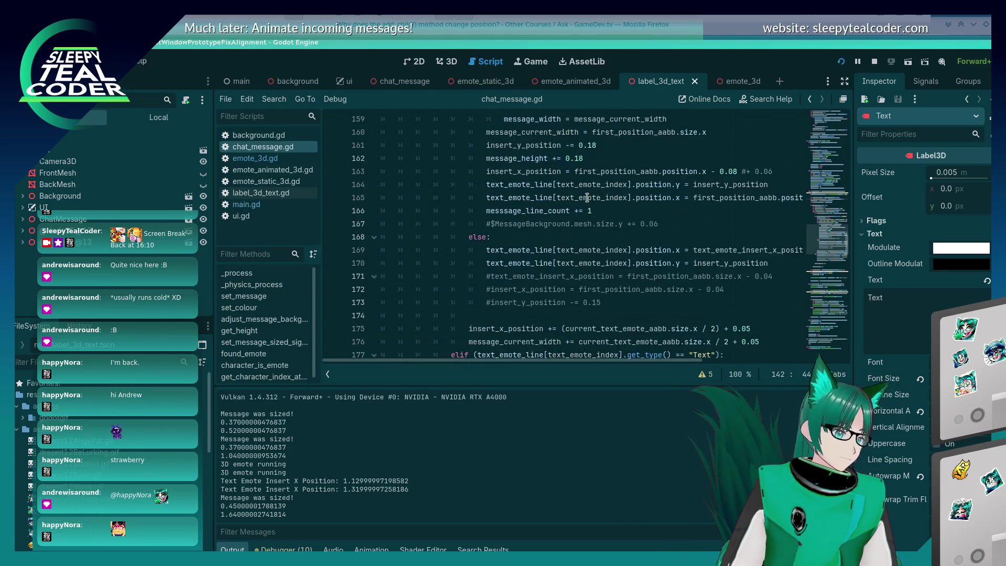
scroll(586, 197, up, 2)
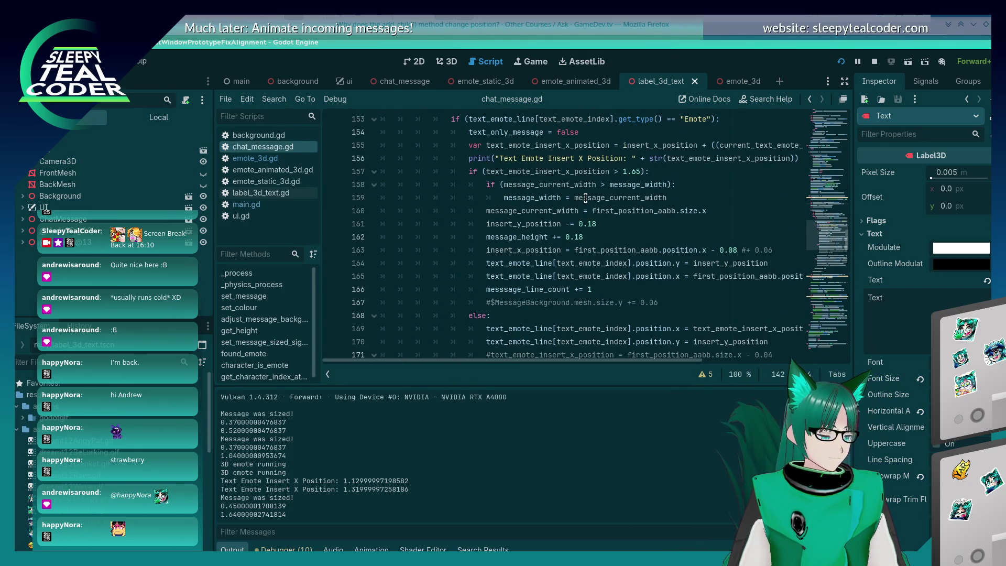
scroll(586, 198, down, 3)
scroll(586, 198, down, 2)
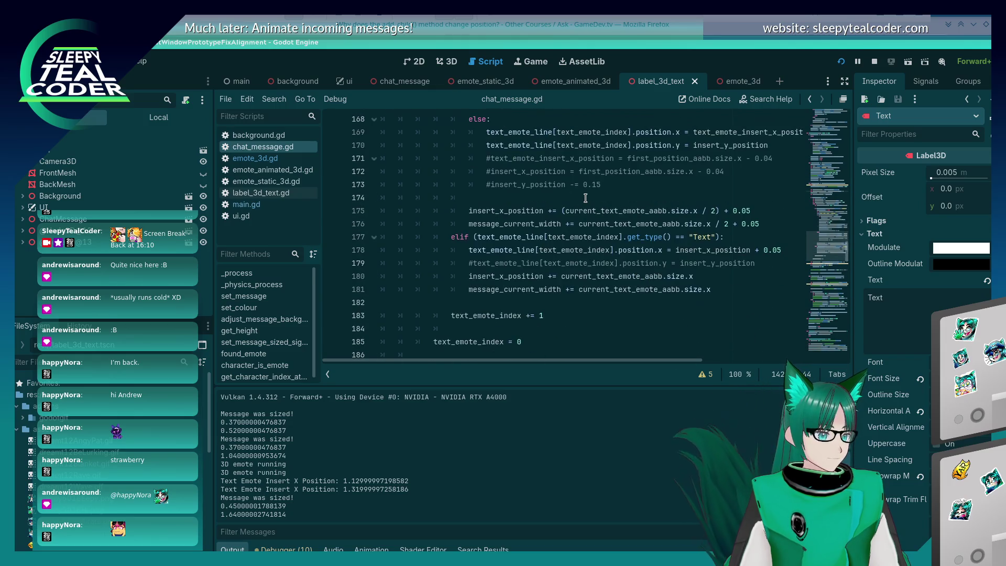
scroll(586, 198, up, 6)
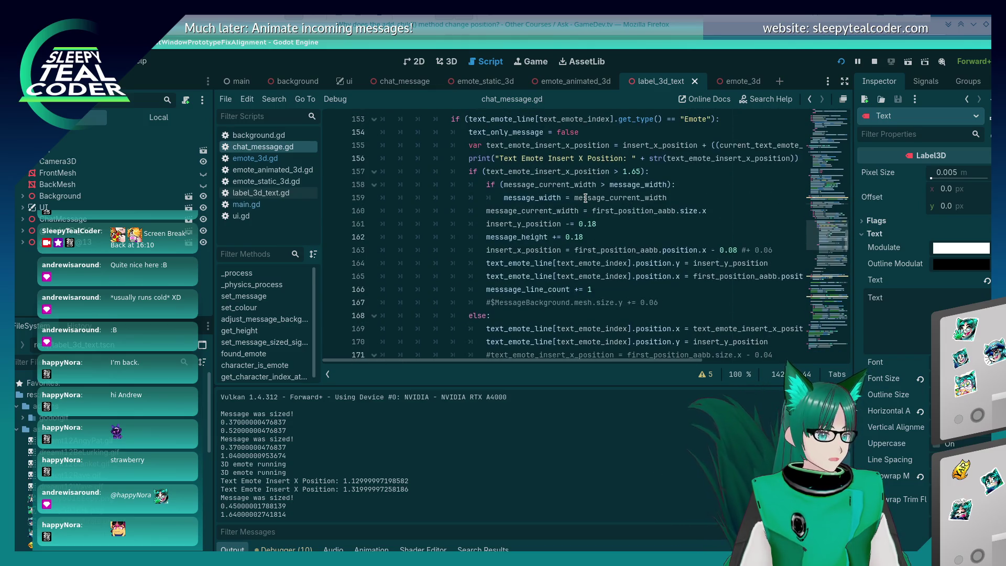
scroll(585, 198, down, 6)
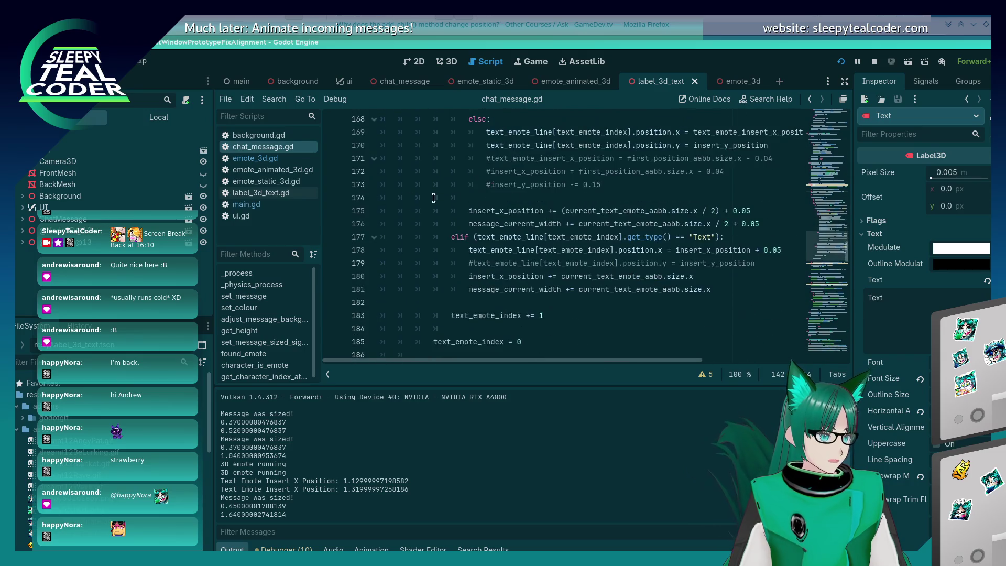
click(334, 224)
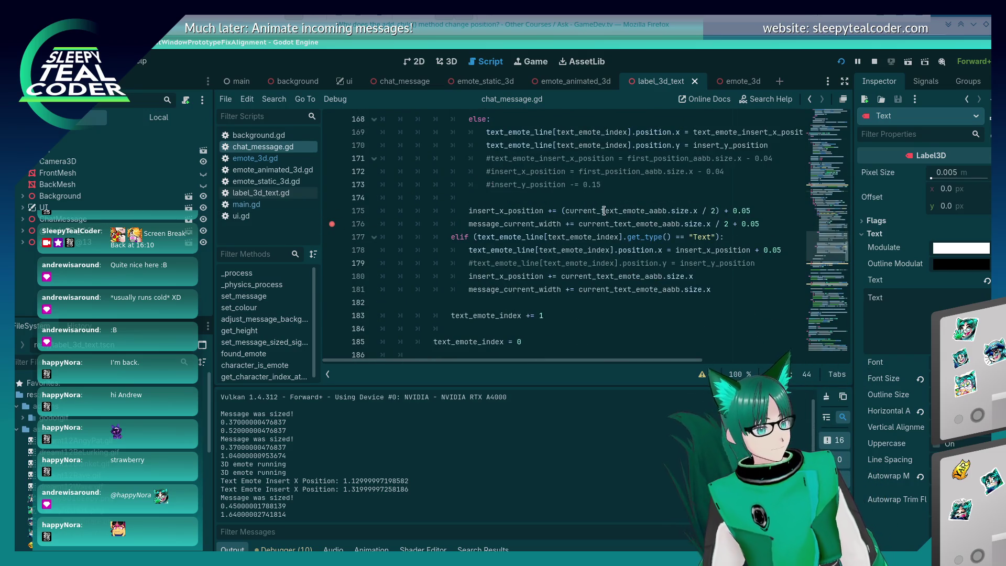
- After line 185, add 'if message_current_width > message_width: message_width = message_current_width', then run the prototype
scroll(522, 278, up, 2)
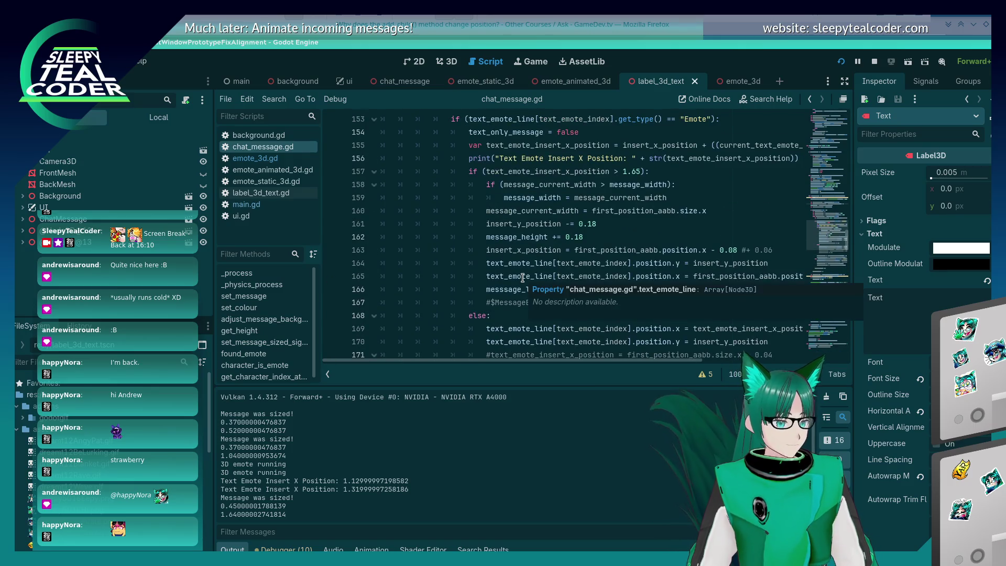
scroll(511, 309, down, 4)
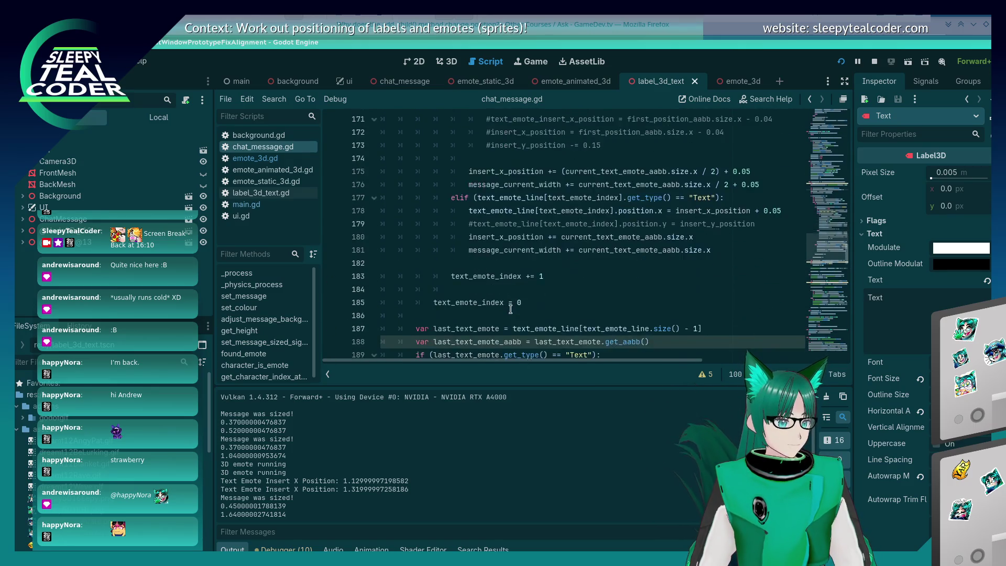
scroll(511, 310, down, 2)
click(525, 202)
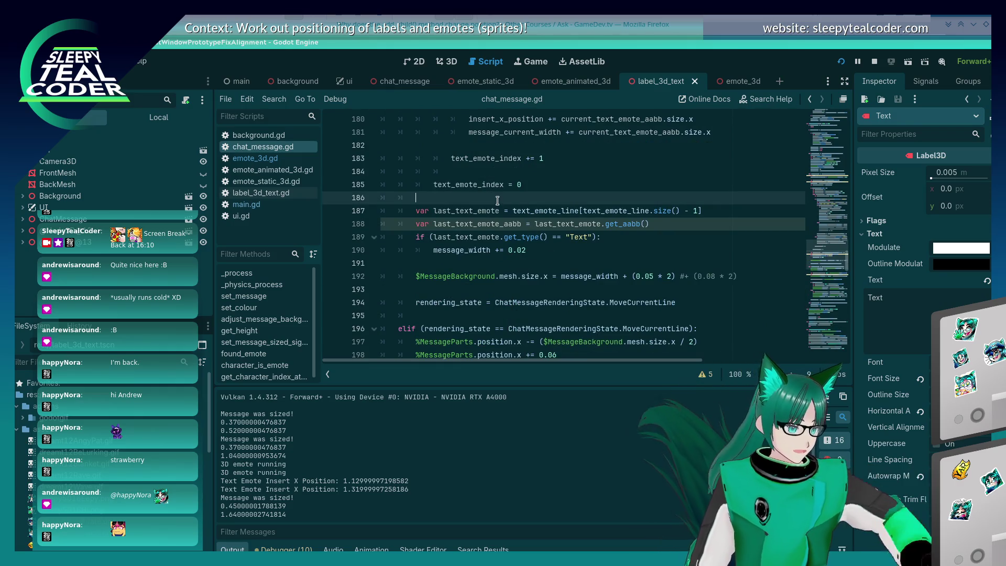
key(Return)
key(Return)
key(Up)
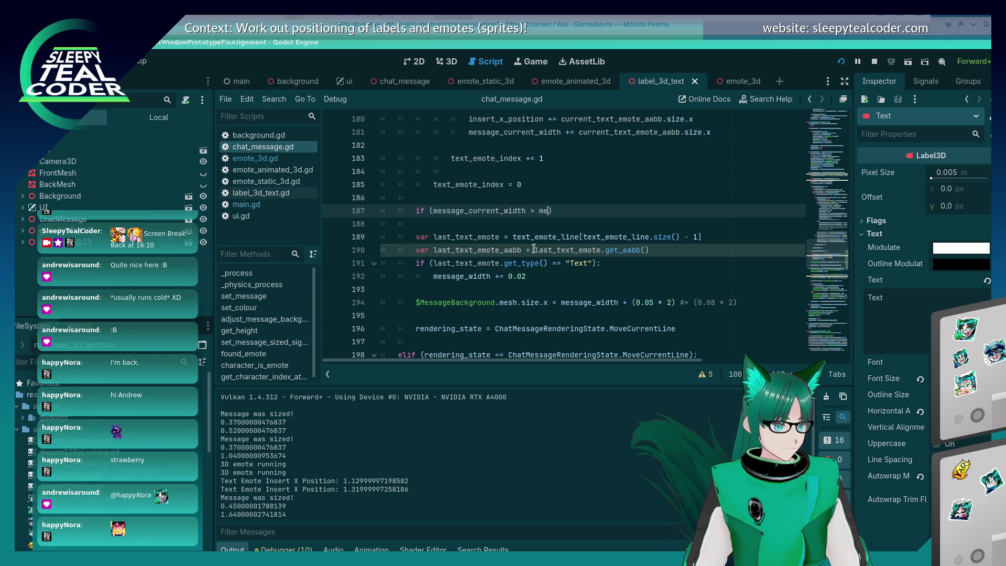
text(ssage_width):)
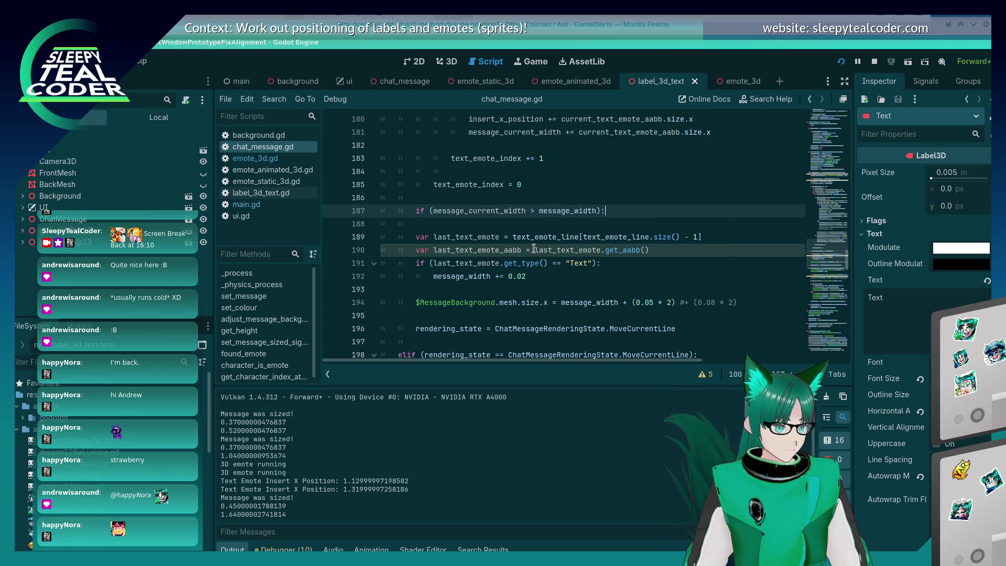
key(Return)
text(message_)
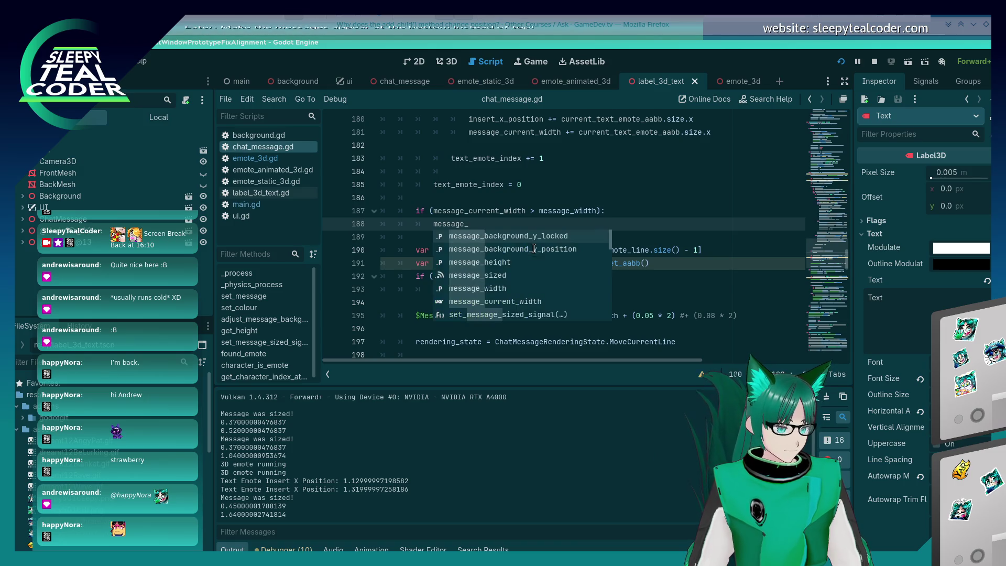
text(width = mess)
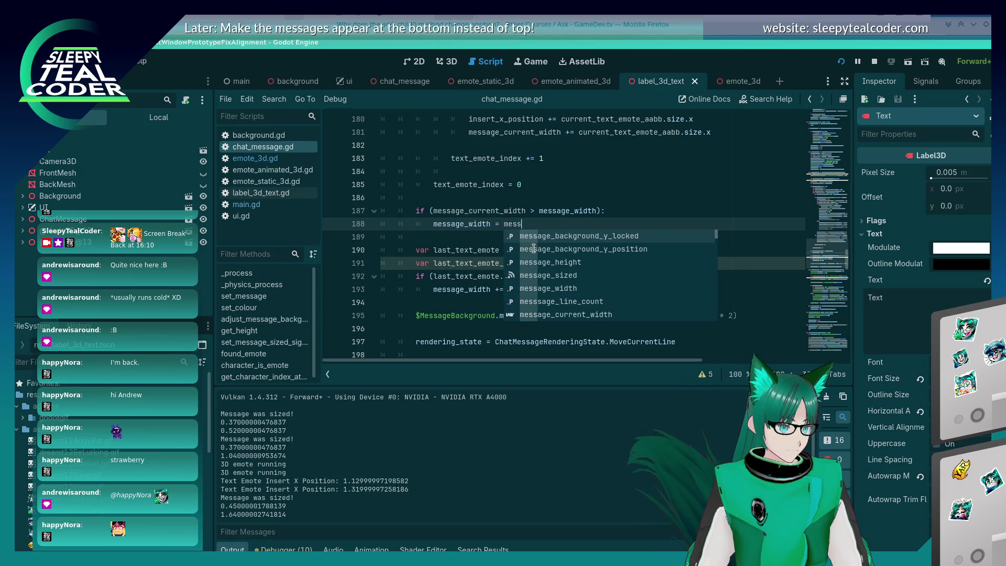
text(age_current_widt)
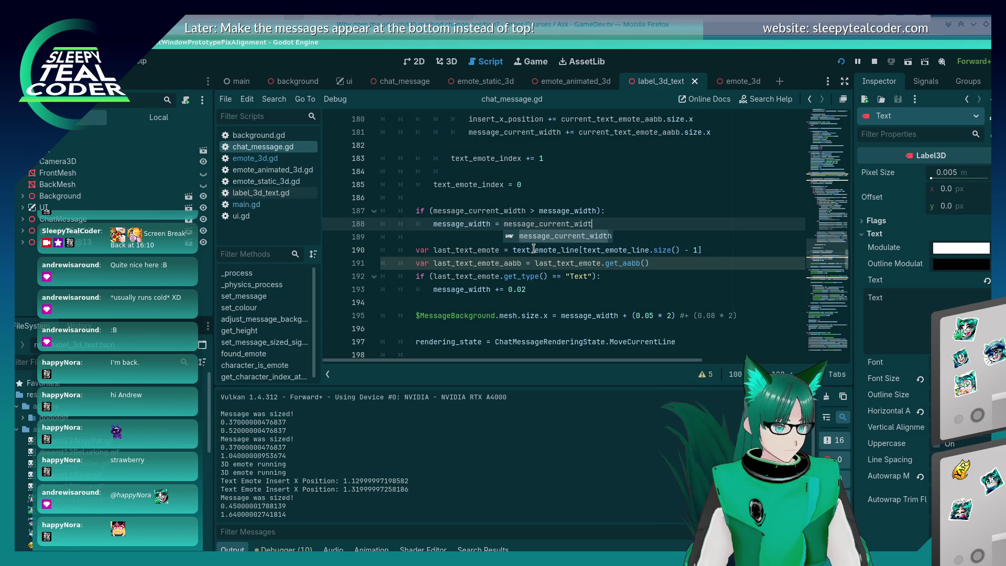
text(h)
key(F5)
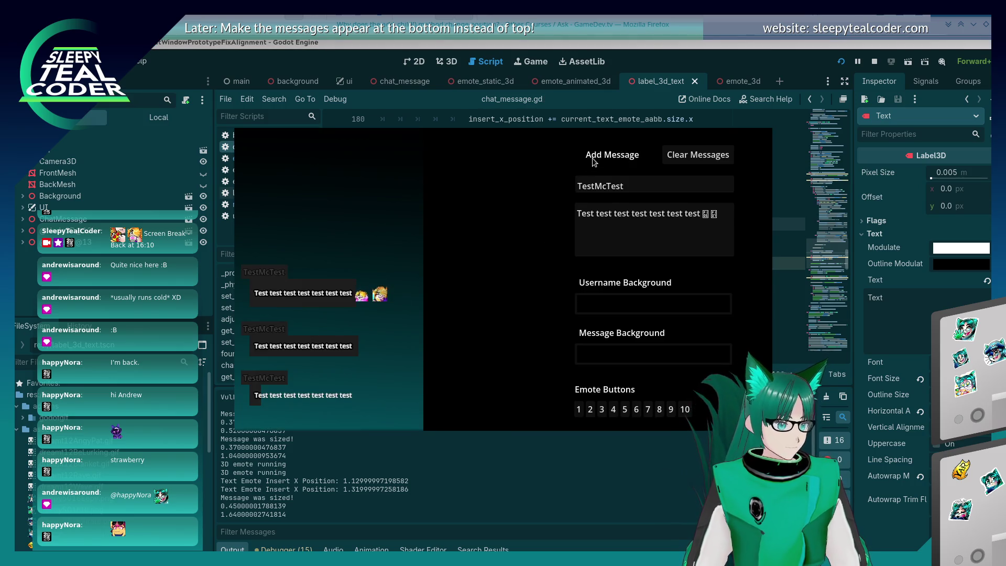
- Add a test message, select its last two emotes, and clear all chat messages
click(592, 158)
double_click(723, 231)
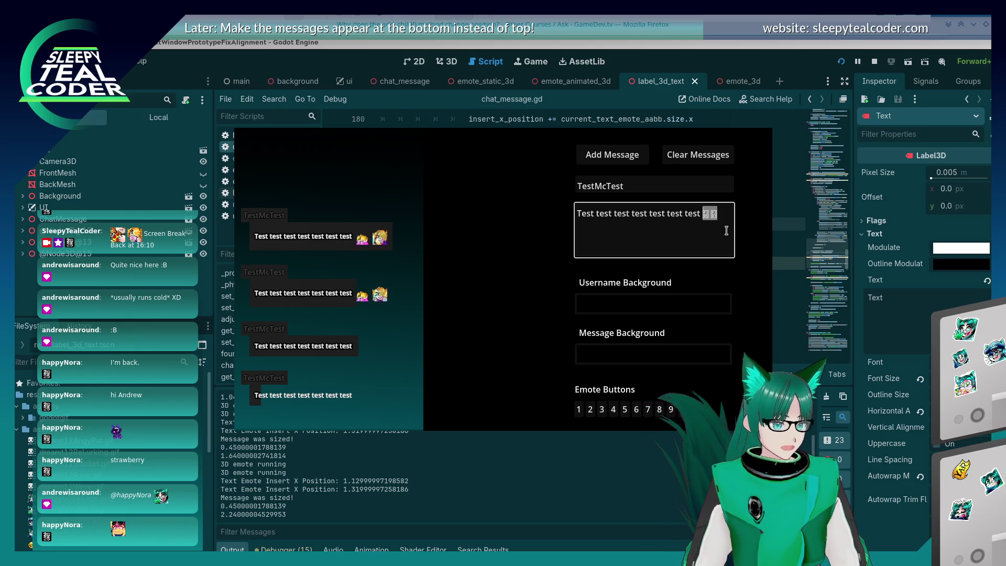
click(694, 159)
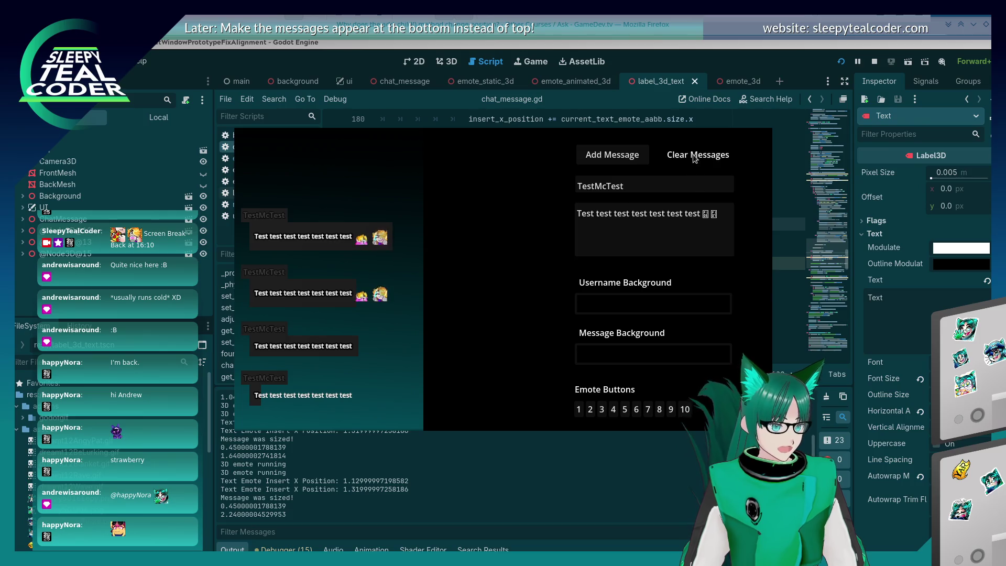
click(692, 354)
- Set the Message Background colour to a deep pink
drag(724, 248, 726, 260)
click(689, 146)
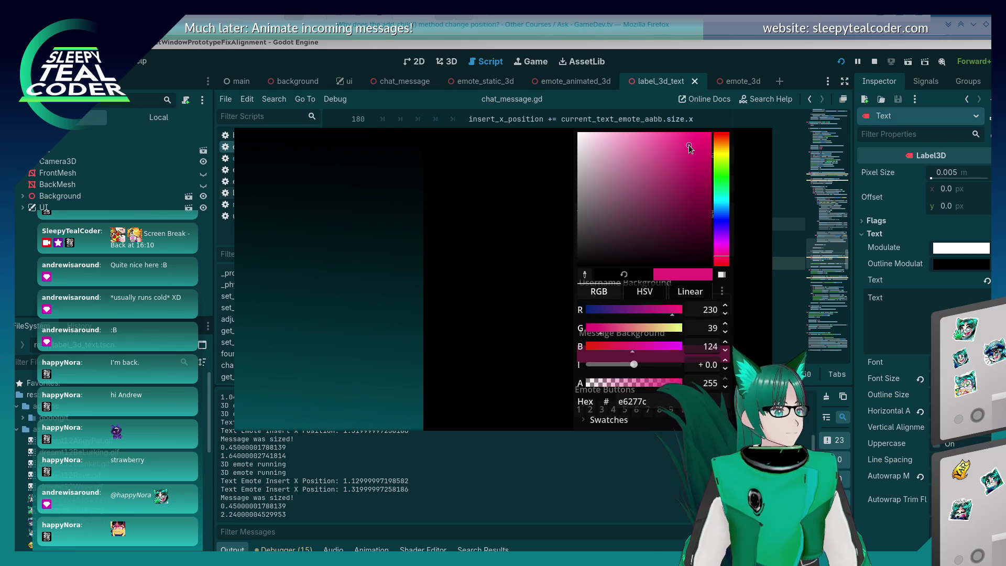
drag(688, 145, 700, 151)
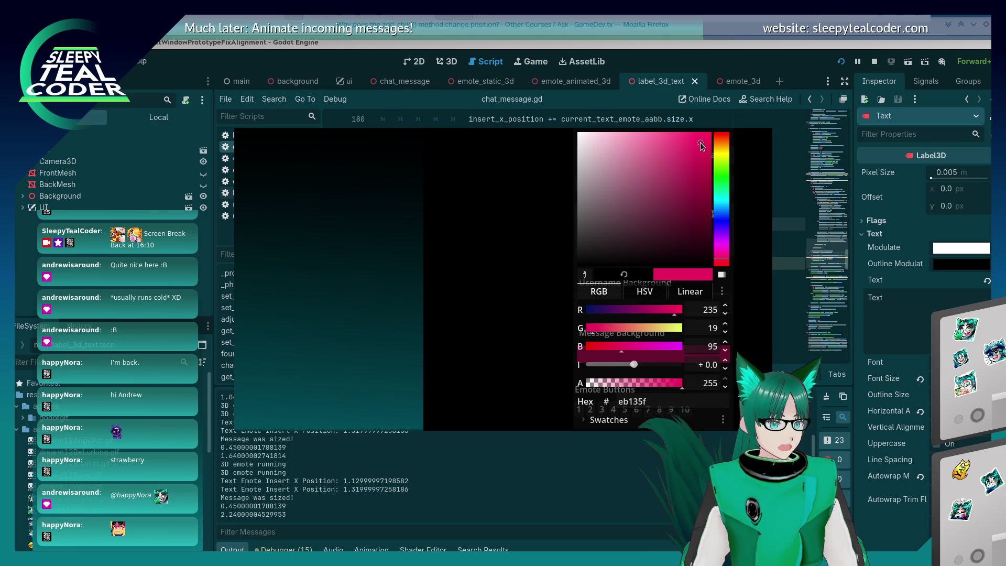
click(501, 200)
- Set the Username Background colour to a light purple
click(676, 303)
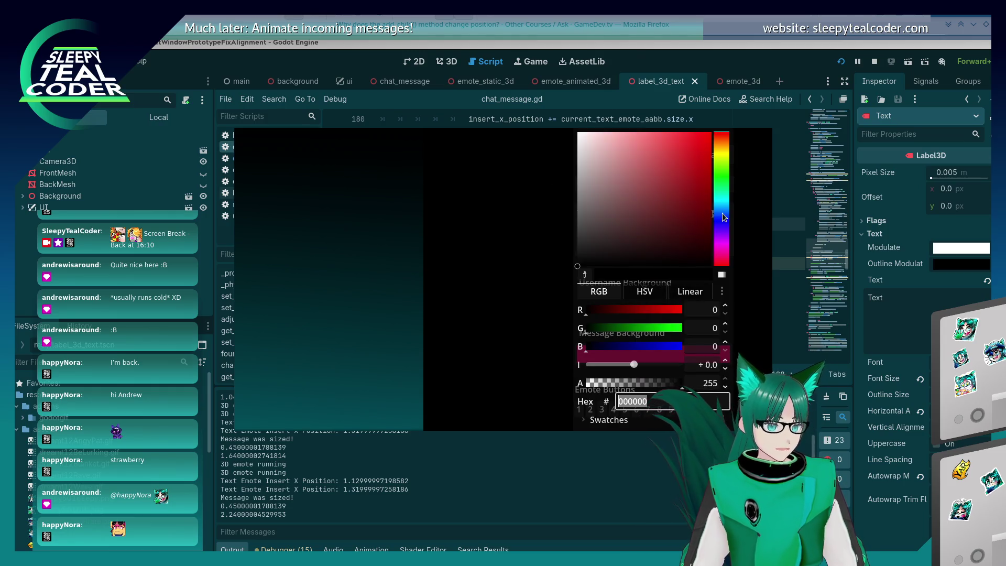
click(688, 158)
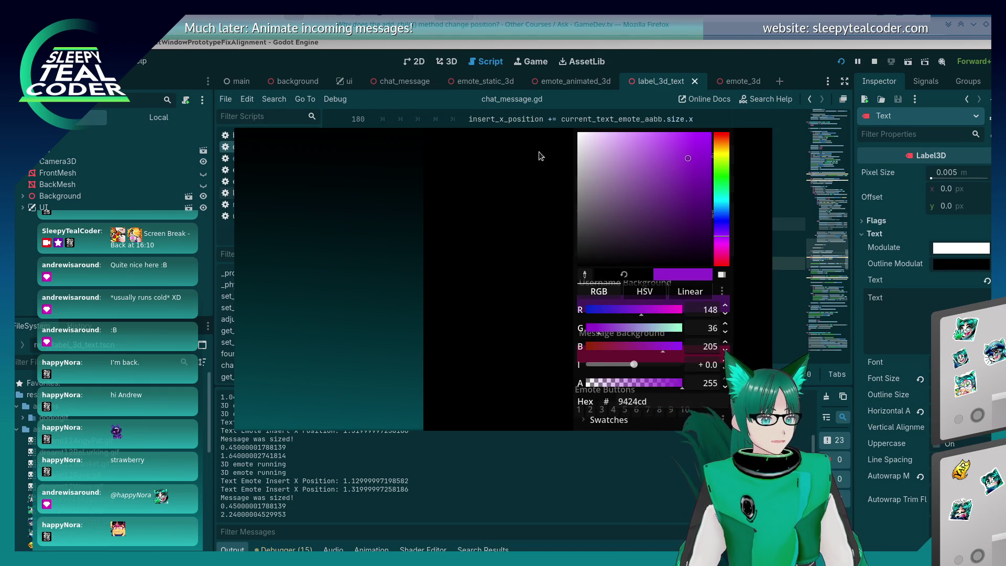
click(520, 204)
click(685, 309)
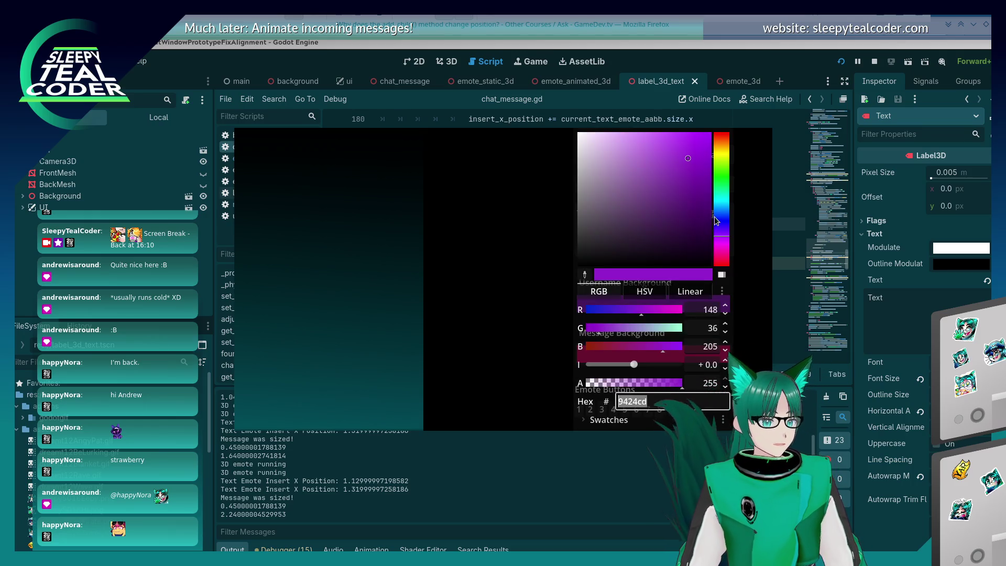
click(641, 149)
click(450, 207)
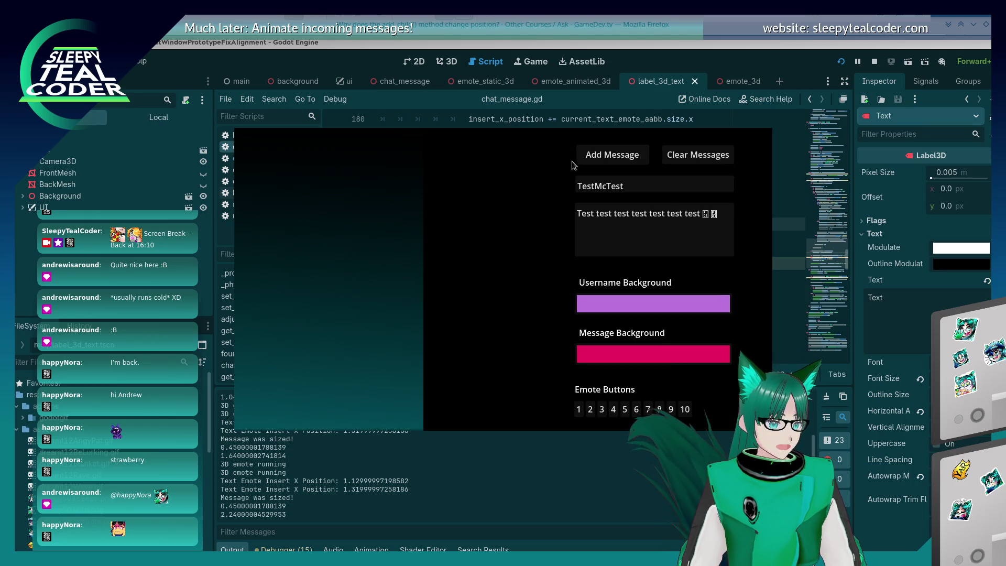
- Post a test message, then a longer one with four extra emotes wrapping to three lines
click(599, 156)
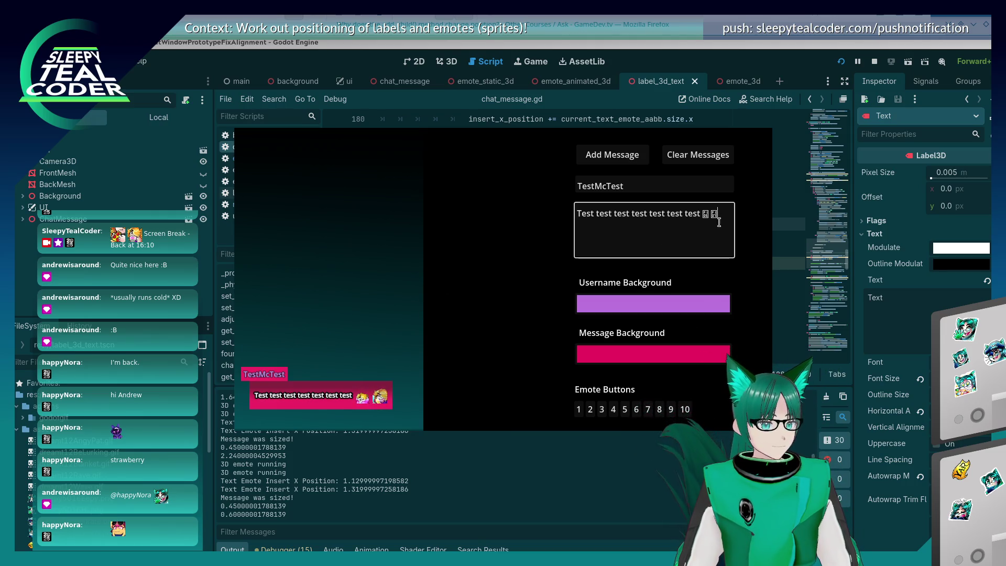
key(ctrl+v)
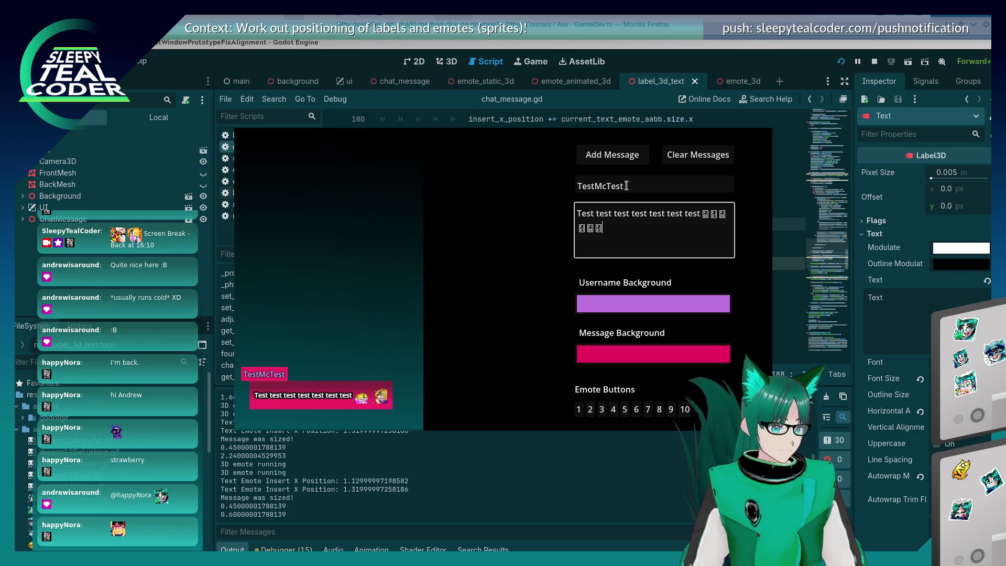
click(622, 154)
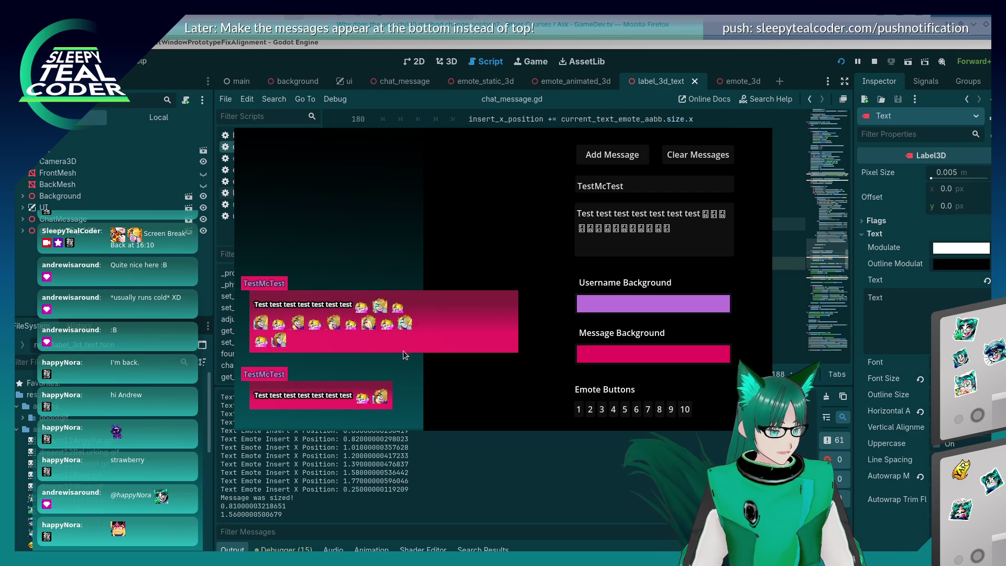
key(F8)
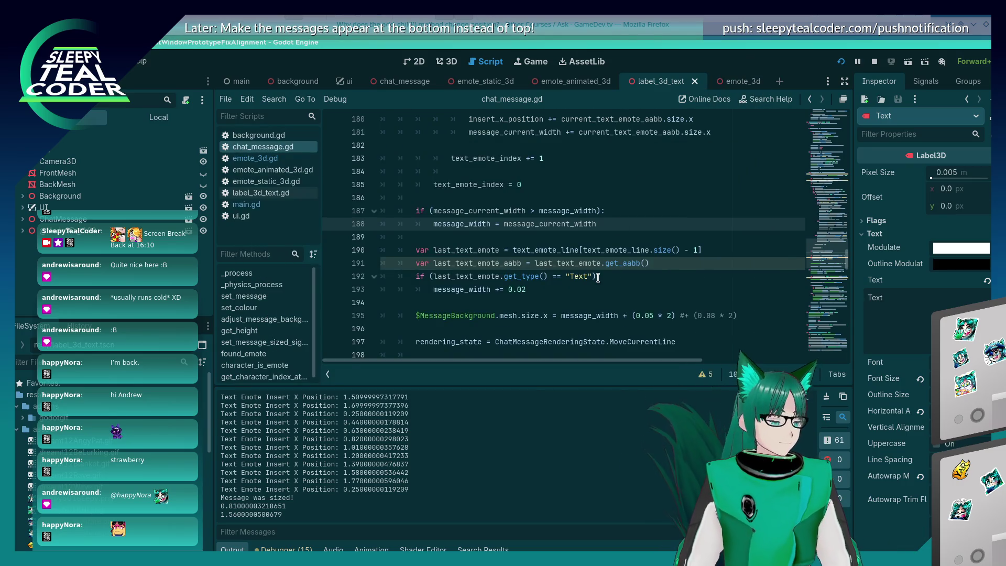
- Scroll through the emote line-wrapping code around lines 150–171 to review it
scroll(600, 282, up, 3)
scroll(600, 282, up, 7)
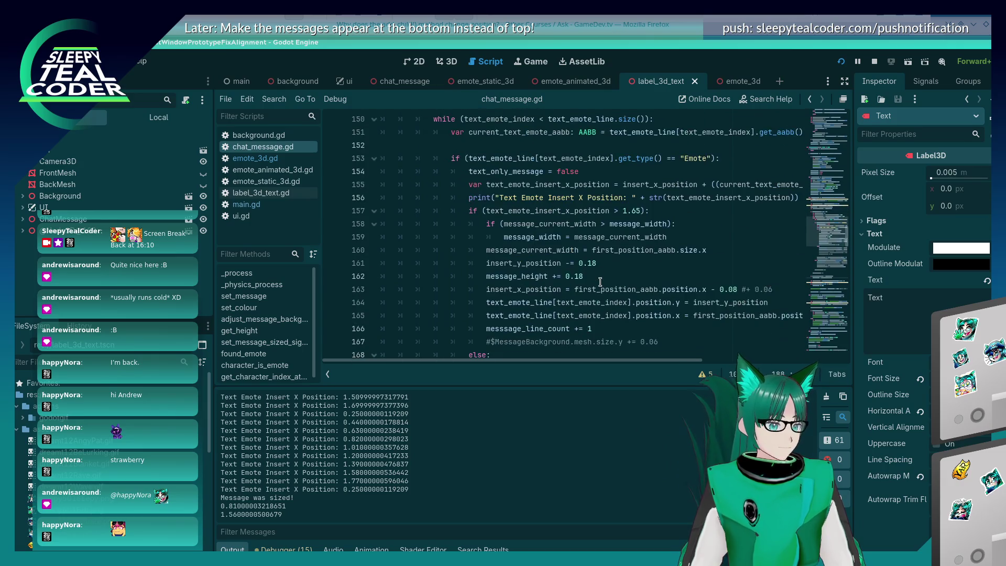
scroll(600, 282, down, 1)
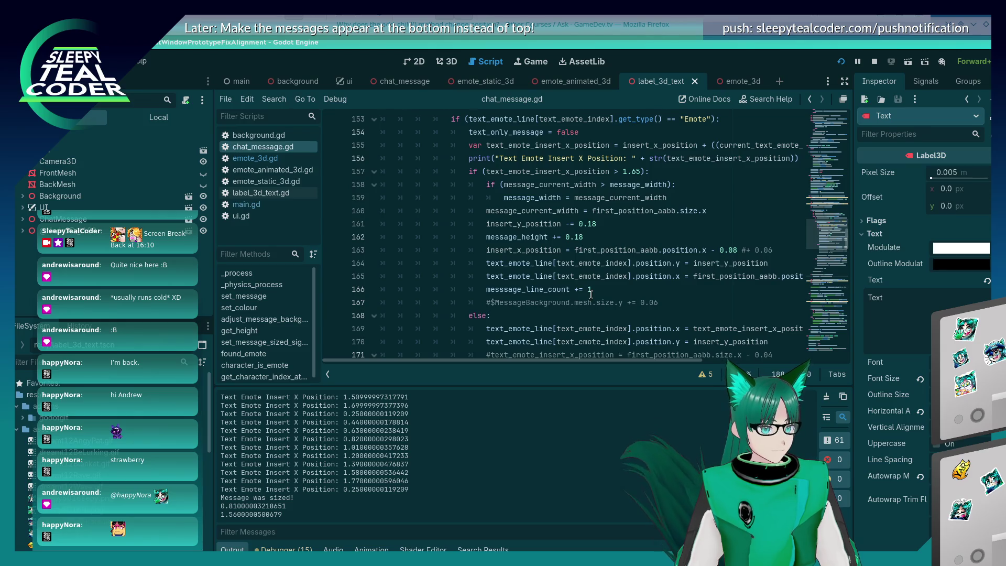
scroll(591, 293, up, 2)
scroll(591, 293, down, 2)
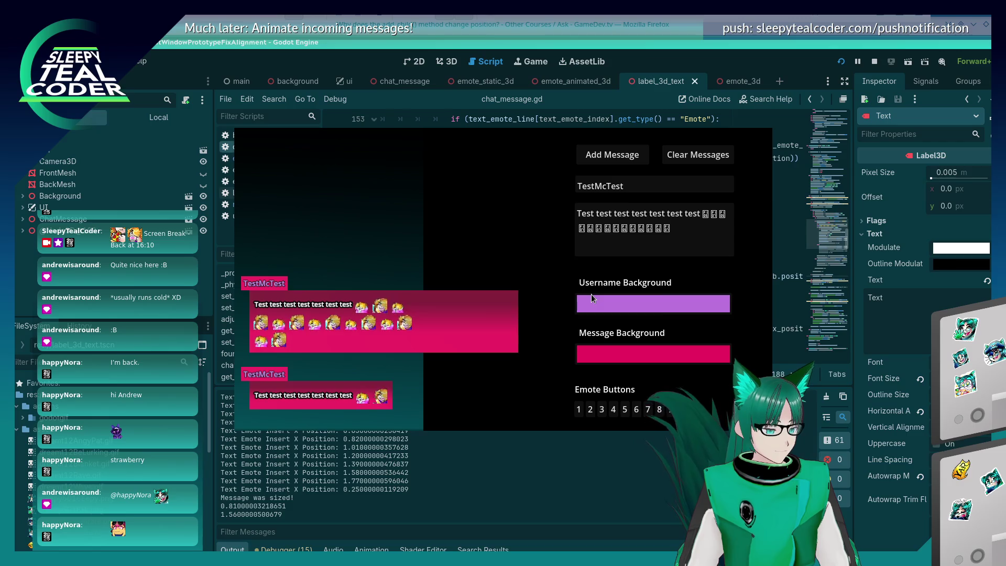
- Post an even longer emote message, then trim the trailing emotes and post again
click(661, 78)
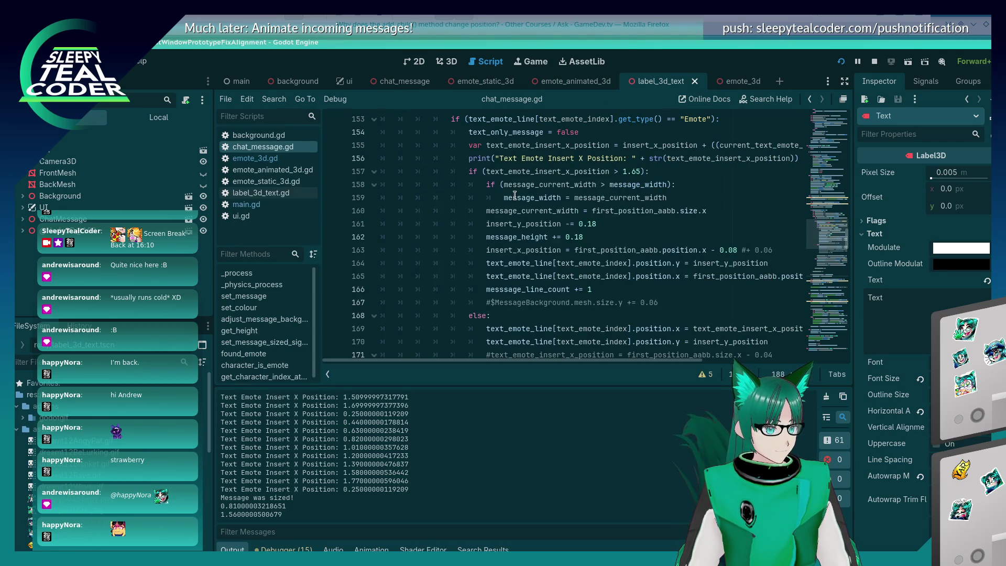
key(alt+Tab)
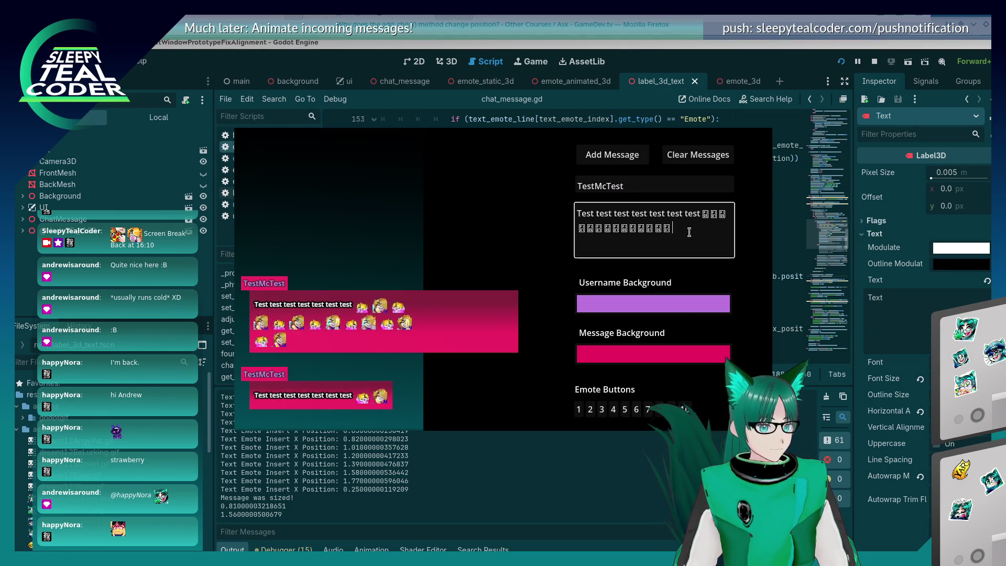
click(623, 153)
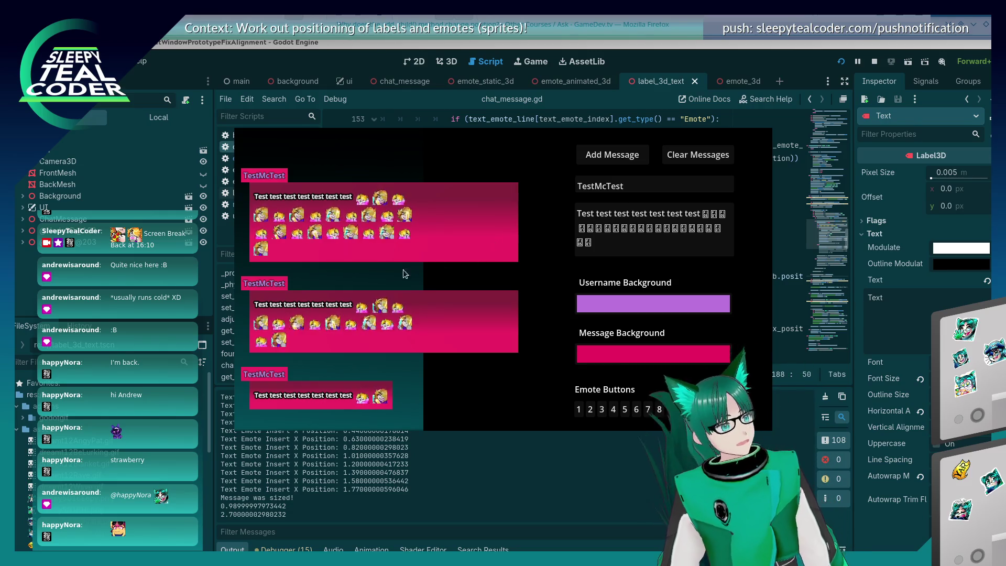
click(653, 240)
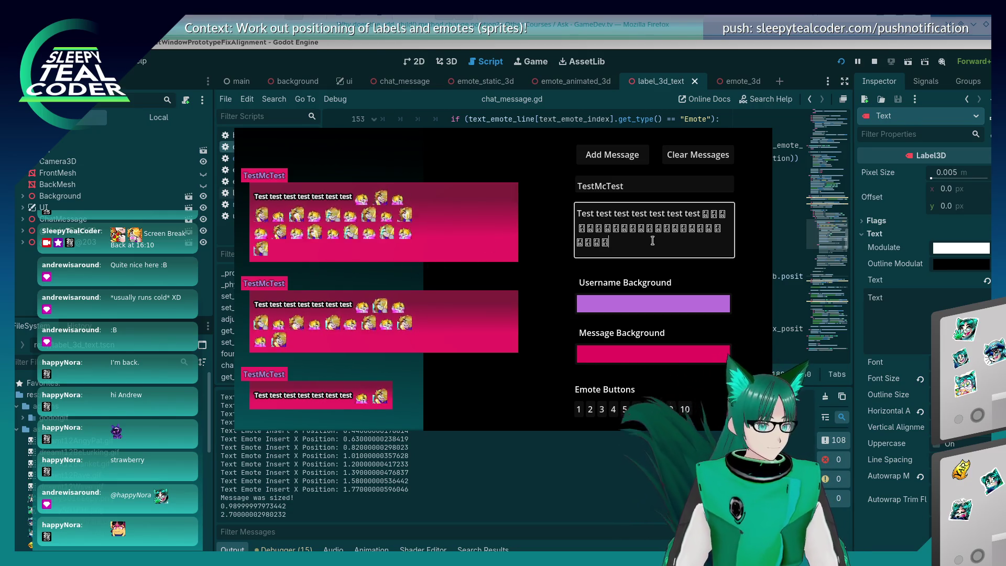
text(□□□□□□□□□□)
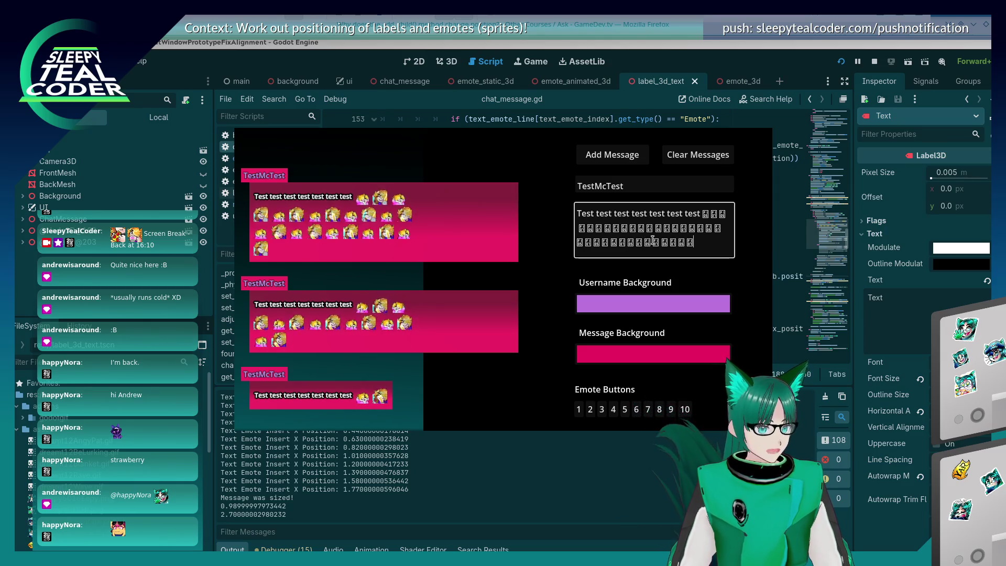
text(□□□□□□□)
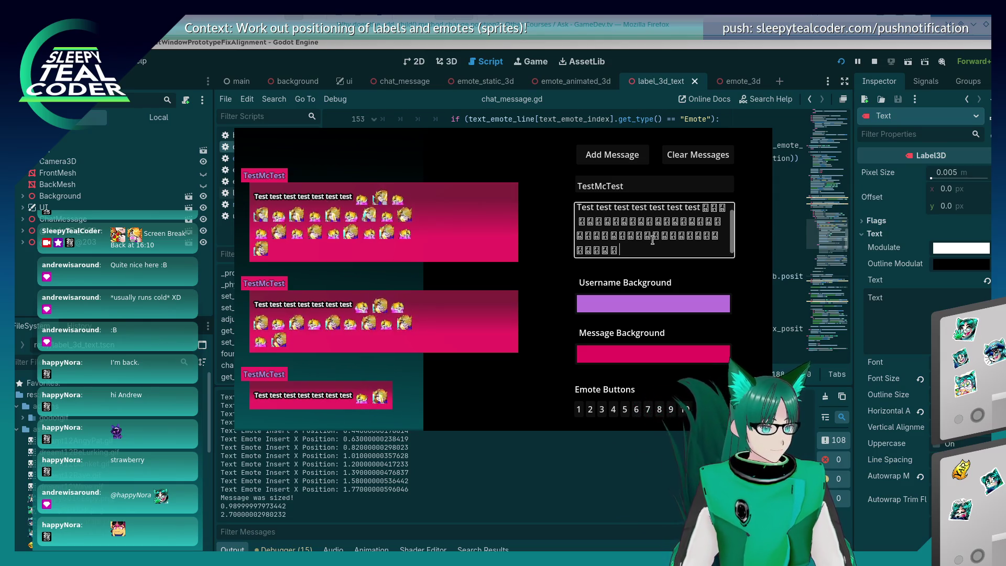
text(□□)
click(595, 158)
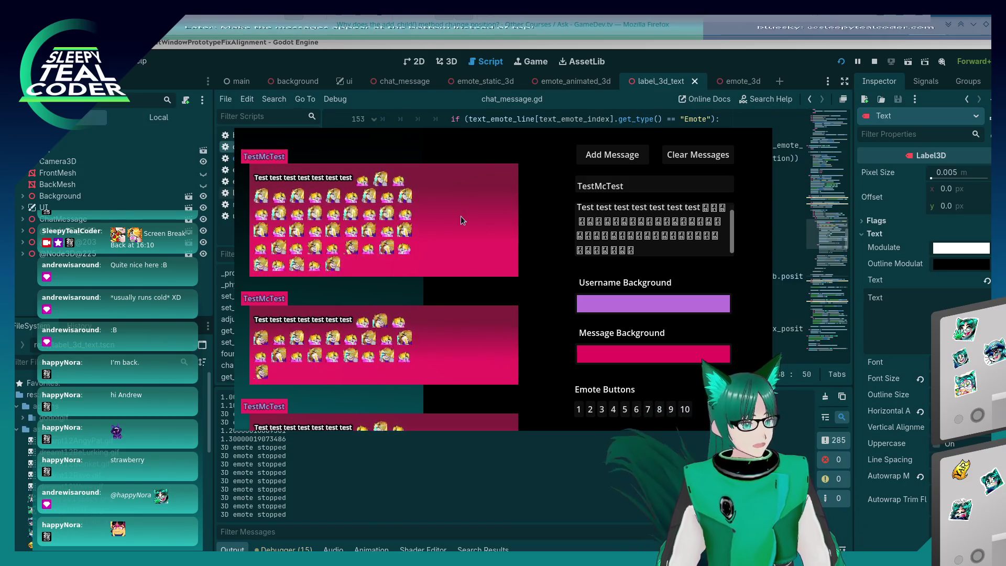
mouse_move(644, 250)
mouse_down()
mouse_move(677, 221)
mouse_move(718, 209)
mouse_up()
key(BackSpace)
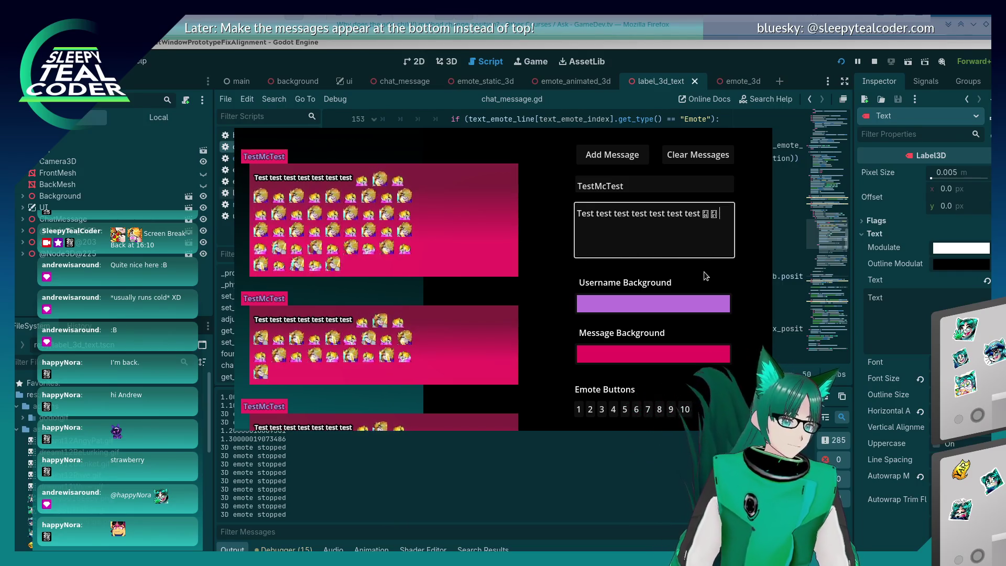
click(612, 154)
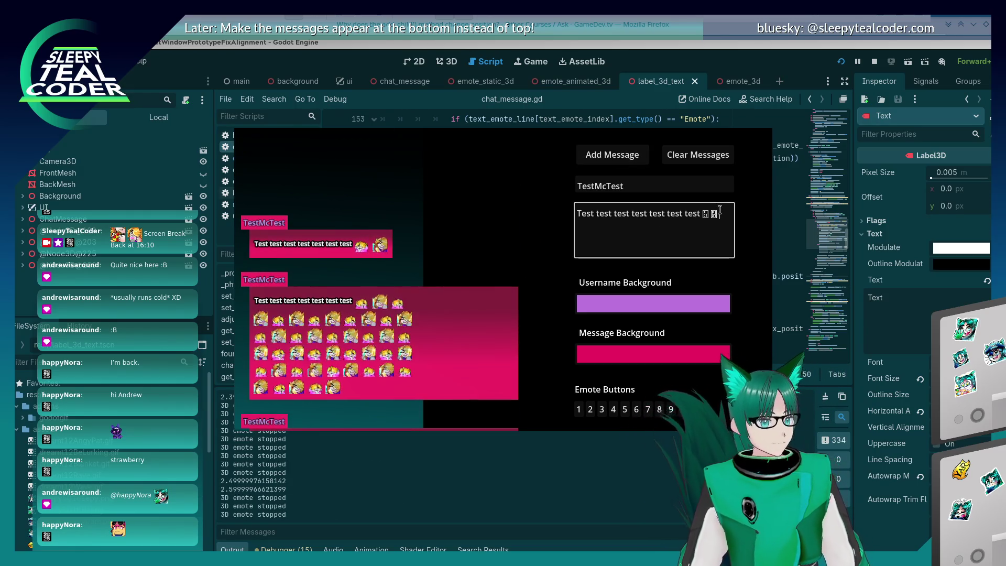
- Add two more test messages and one with extra emotes to the chat
click(633, 158)
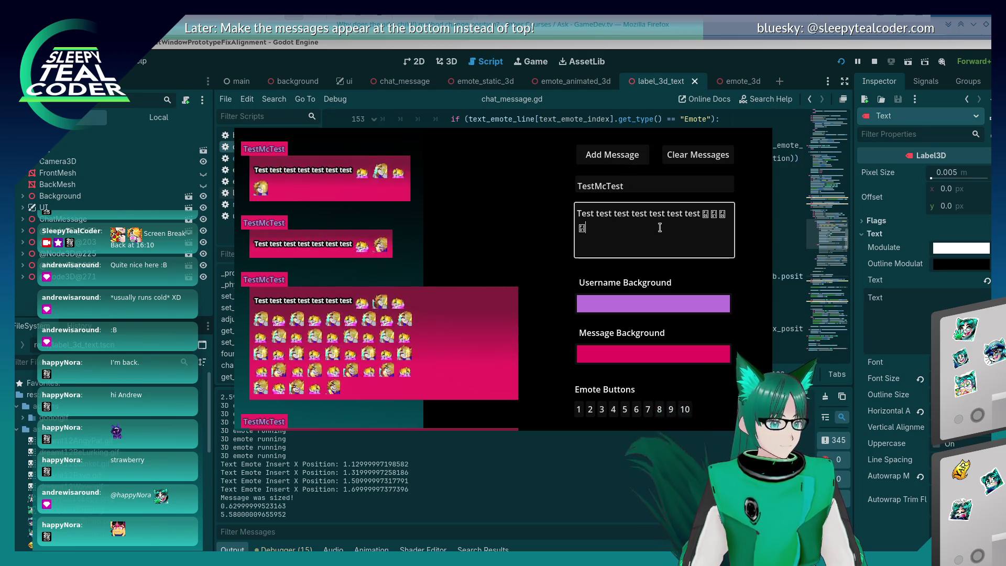
click(614, 159)
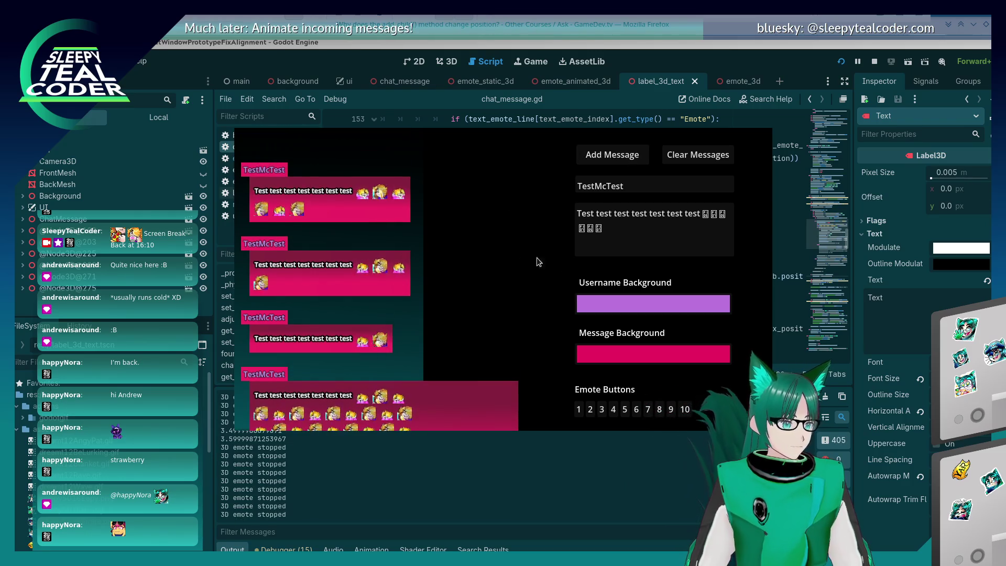
click(638, 244)
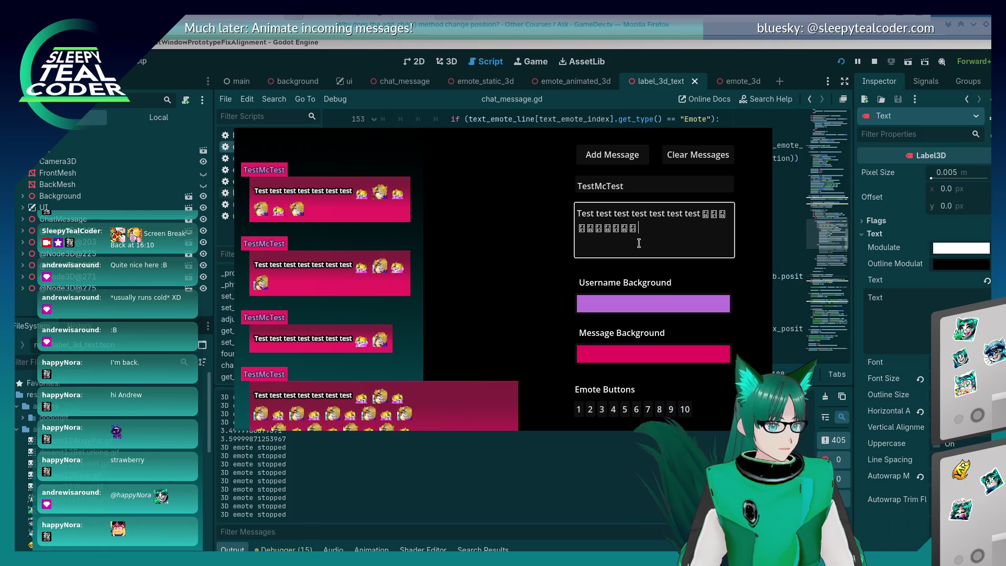
click(600, 157)
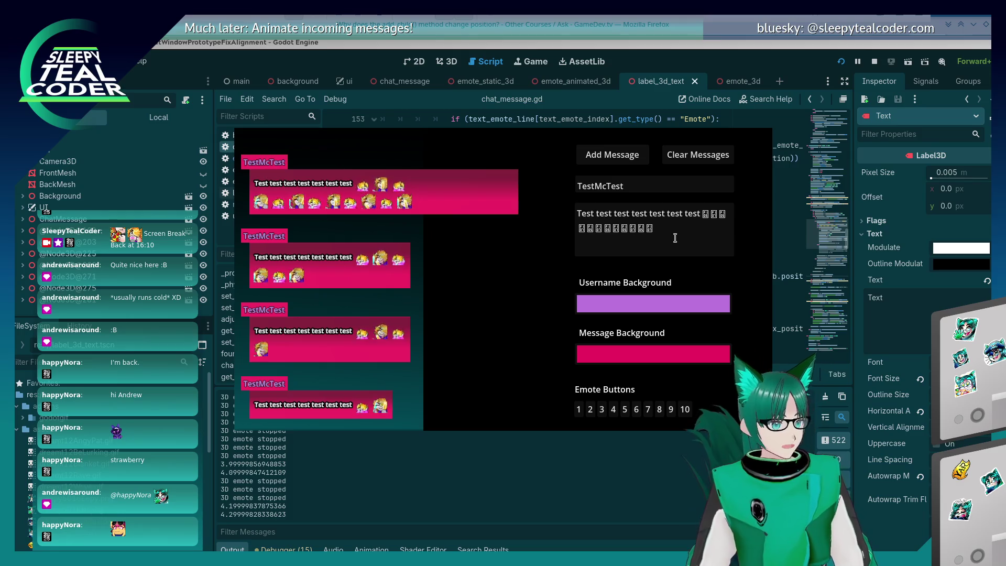
- Post messages with progressively fewer emotes, removing one, one, then two emotes each time
click(615, 245)
key(BackSpace)
click(621, 157)
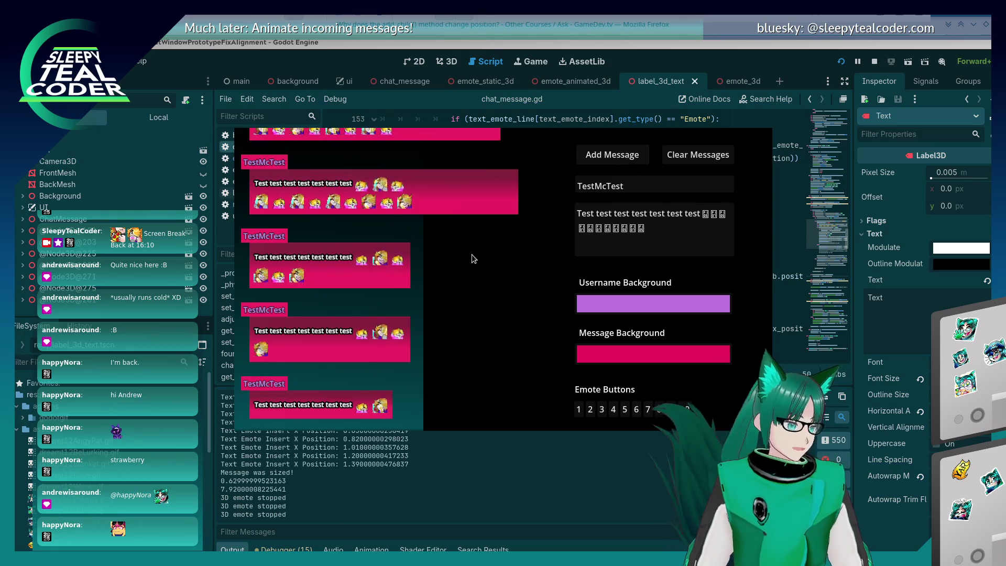
click(615, 244)
key(BackSpace)
key(BackSpace)
key(BackSpace)
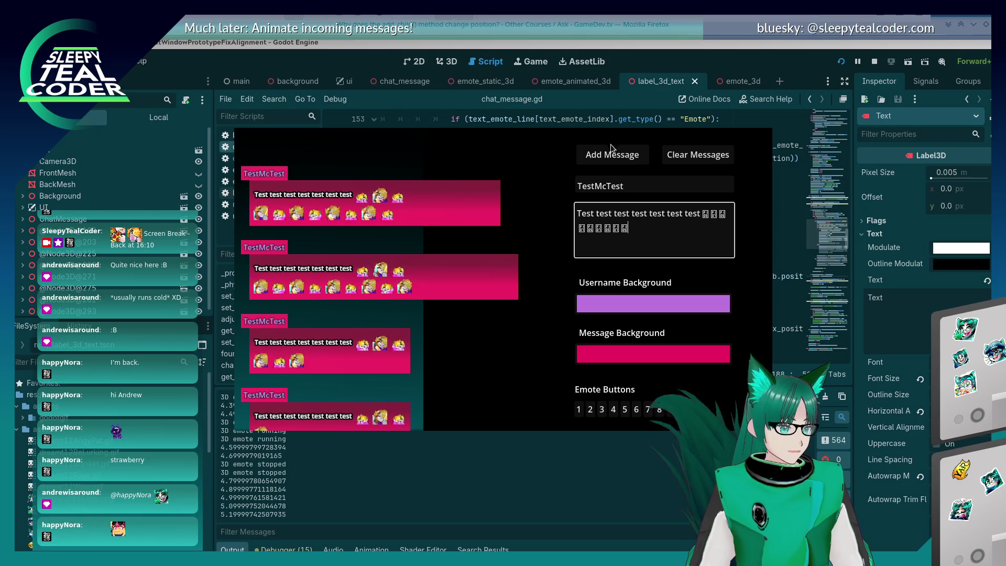
click(611, 157)
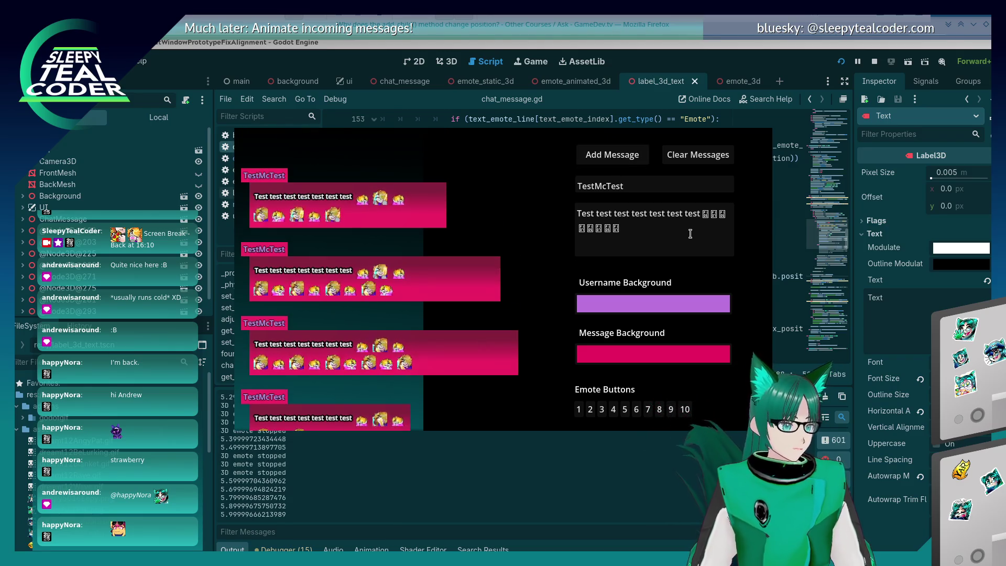
click(615, 230)
key(BackSpace)
key(BackSpace)
click(612, 157)
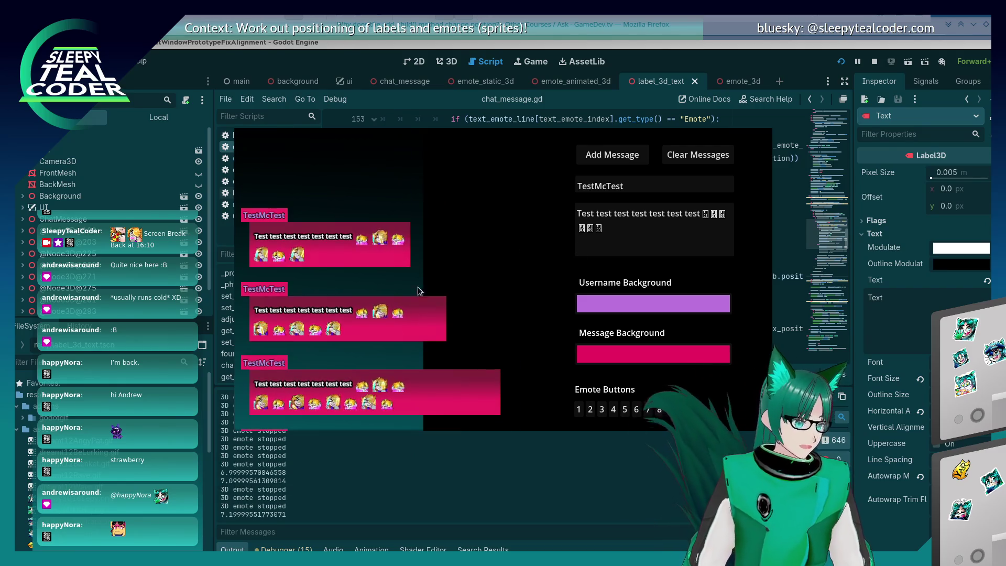
click(649, 61)
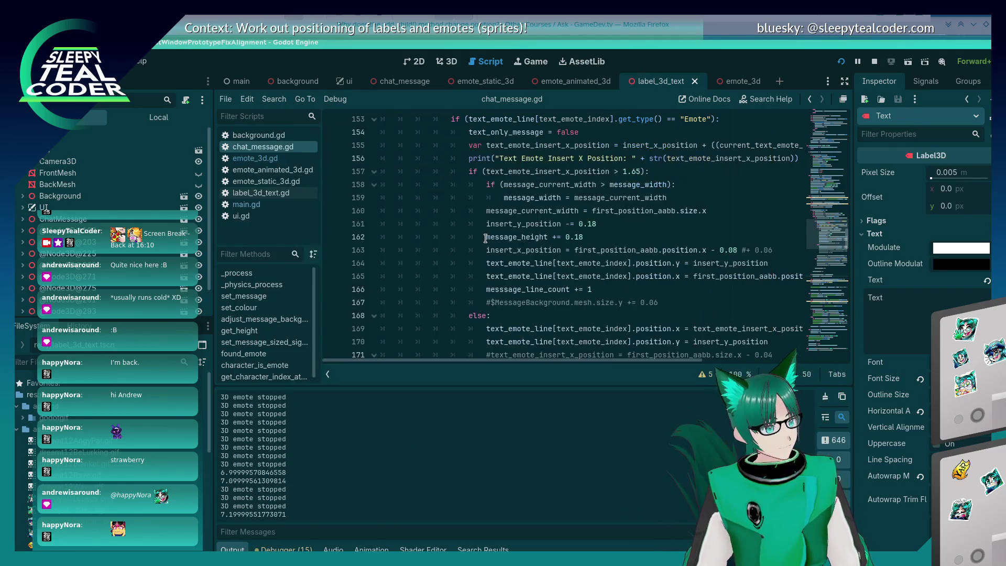
- Change line 160's width reset from size.x to first_position_aabb.position.x
scroll(480, 245, down, 3)
scroll(478, 245, down, 4)
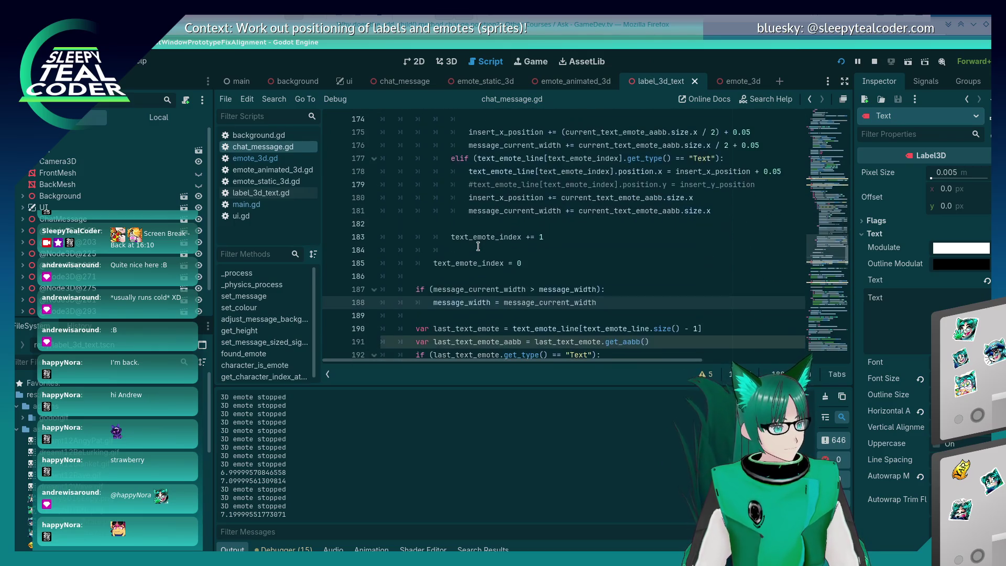
scroll(478, 246, down, 2)
scroll(479, 246, up, 10)
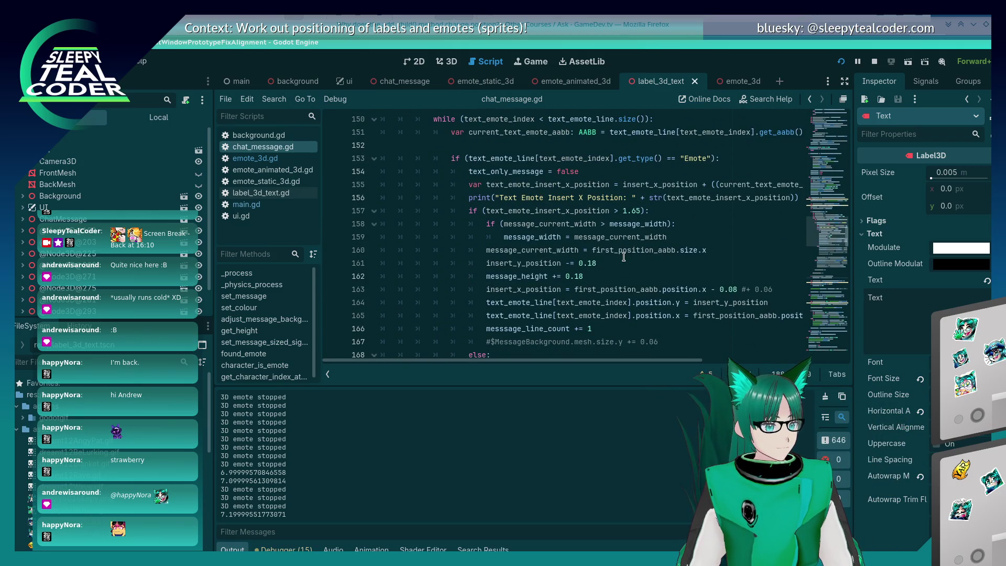
click(682, 250)
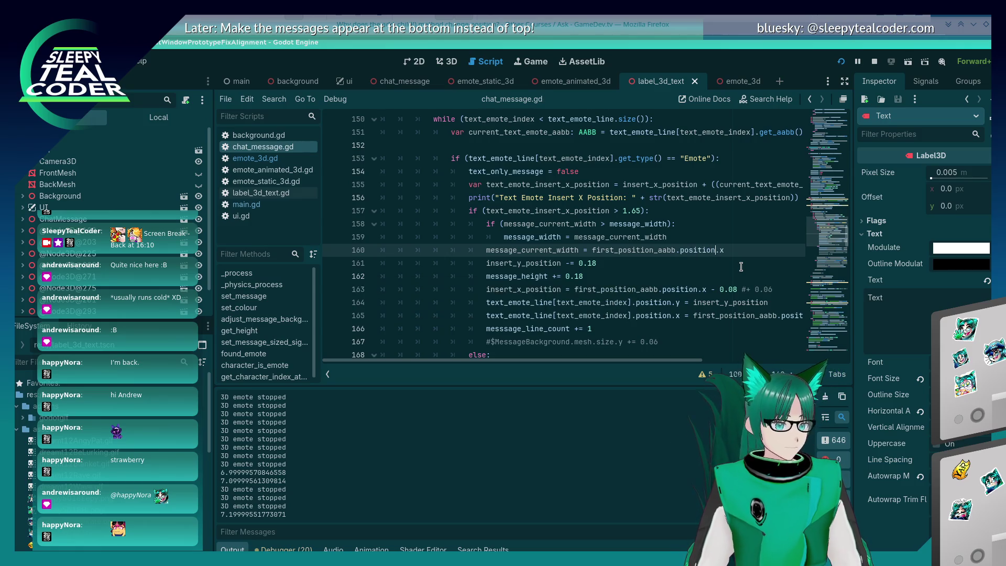
scroll(565, 235, up, 5)
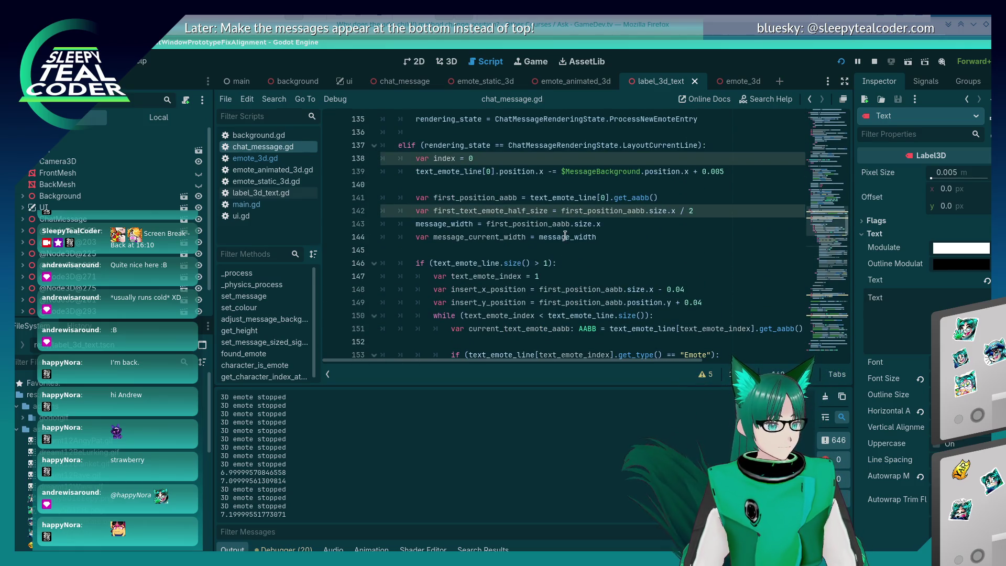
click(587, 224)
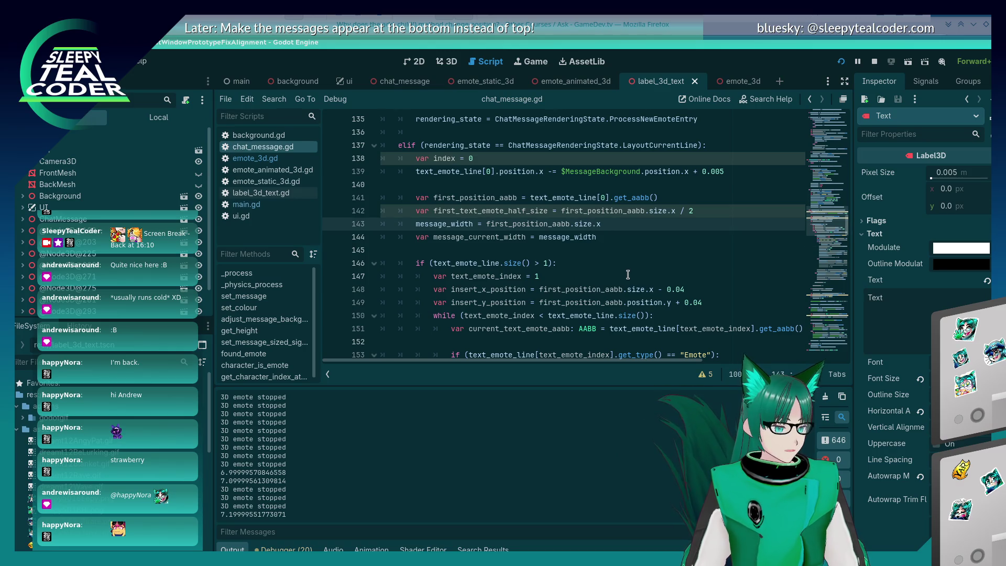
- Rerun the prototype with F5 and add two new test messages
key(F5)
click(608, 157)
click(622, 156)
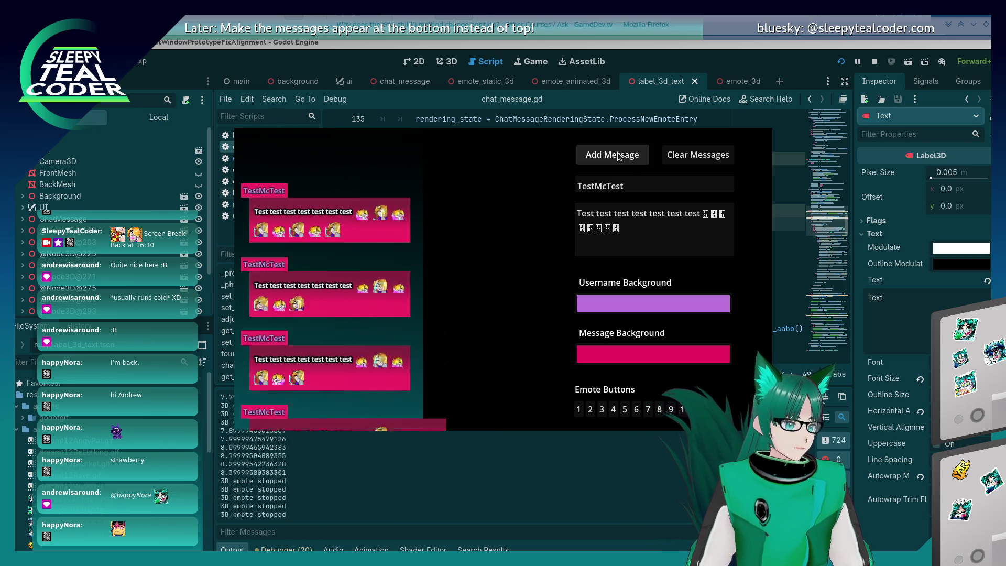
- Post longer emote messages, growing the latest to three rows of emotes
text()
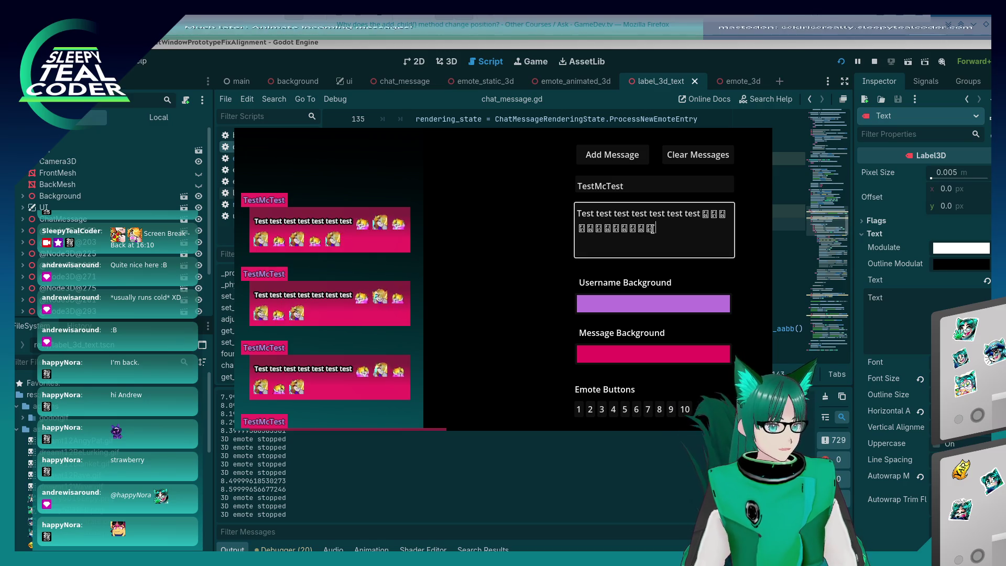
click(620, 155)
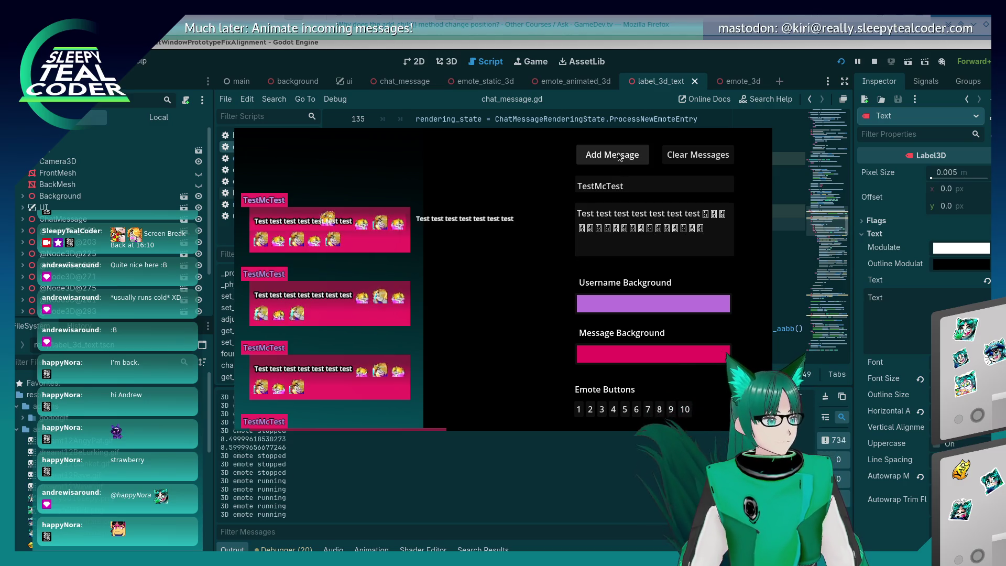
click(620, 155)
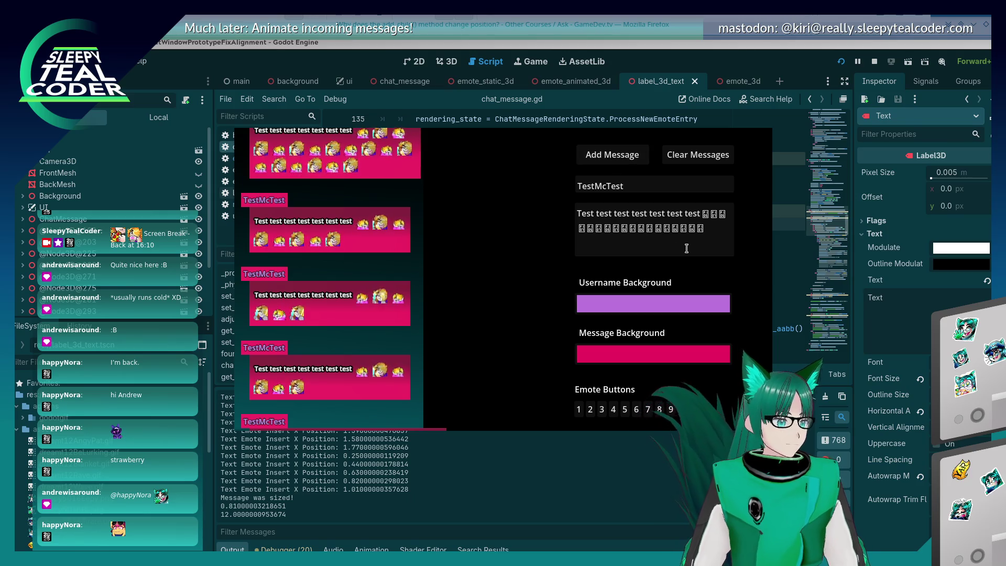
click(703, 256)
text()
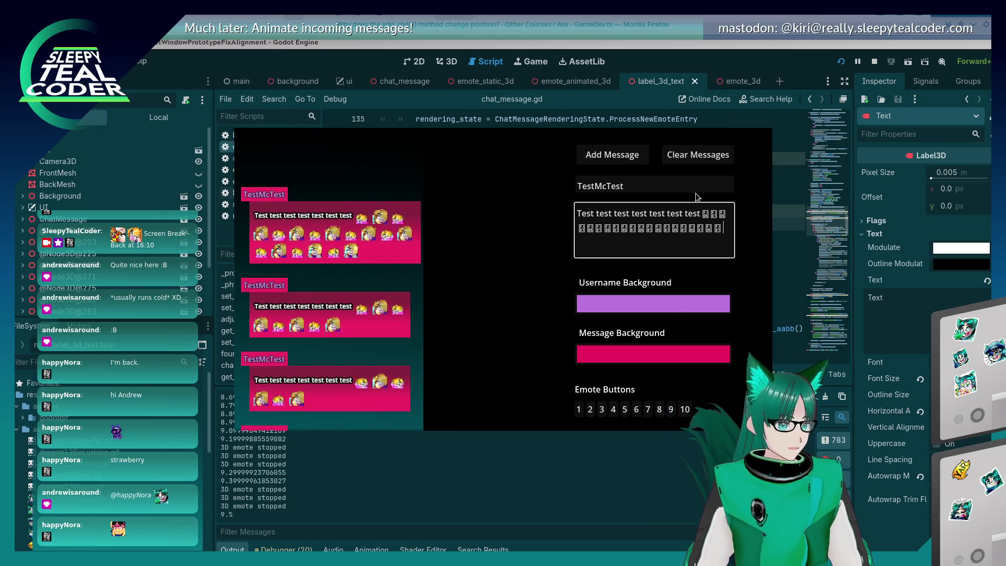
click(624, 156)
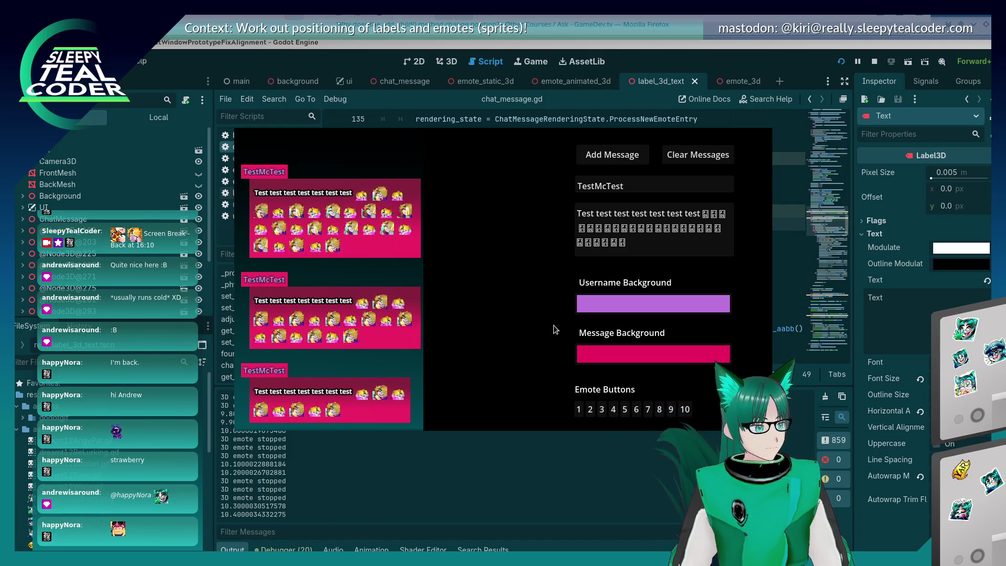
- Change the Message Background colour to green and return to the script editor
click(622, 350)
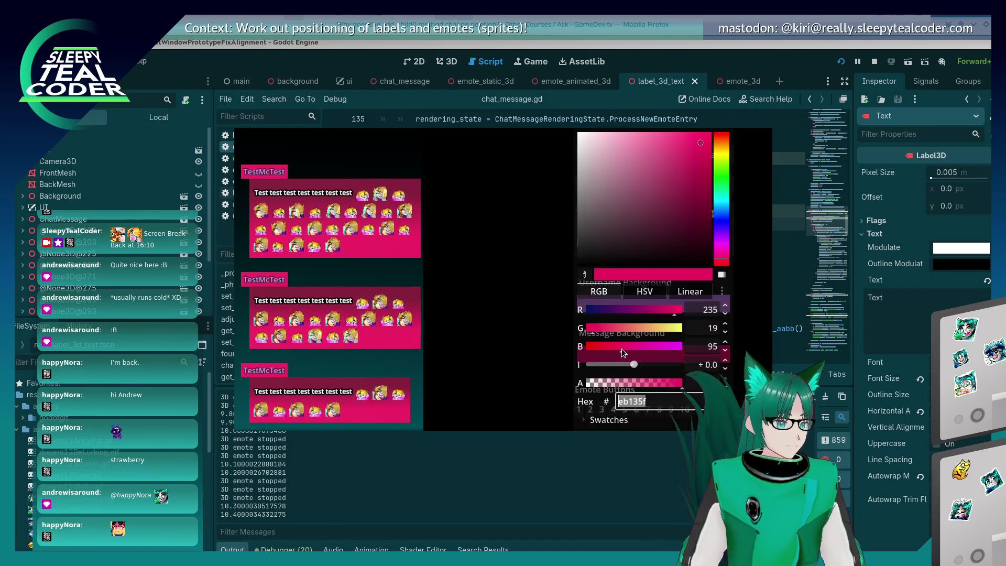
click(727, 194)
click(464, 284)
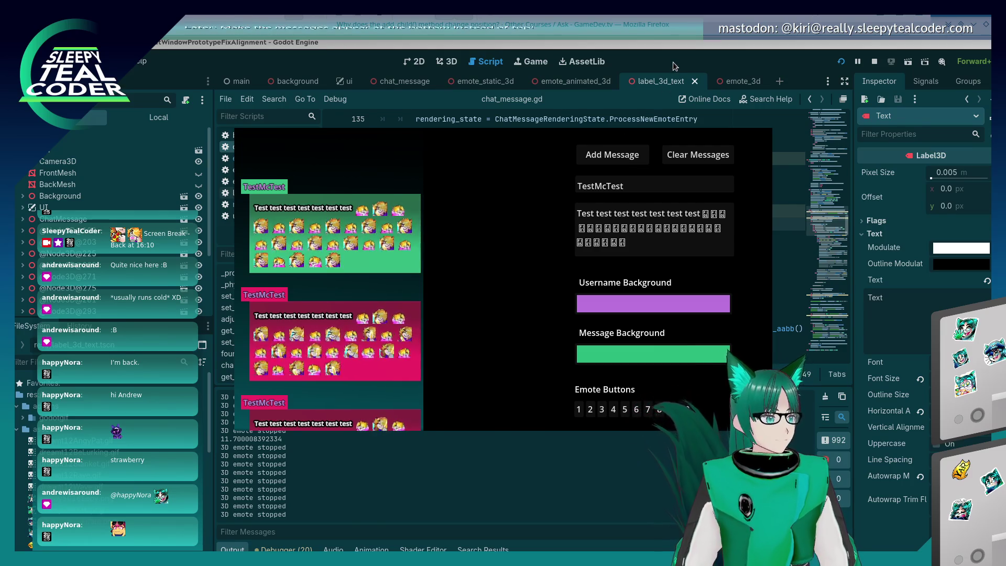
click(666, 78)
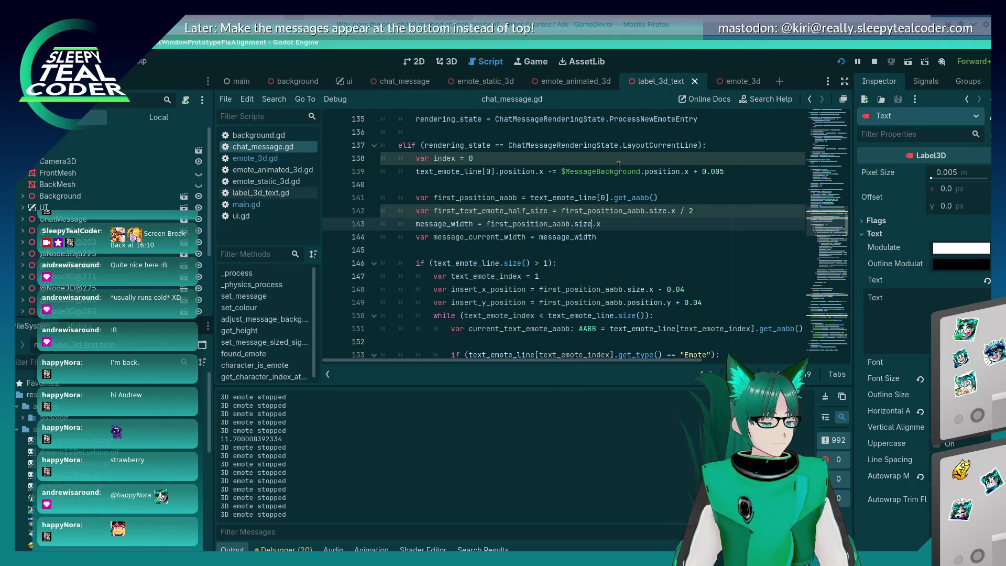
- Set line 143's message_width from first_position_aabb.position.x and relaunch the prototype
scroll(575, 265, up, 1)
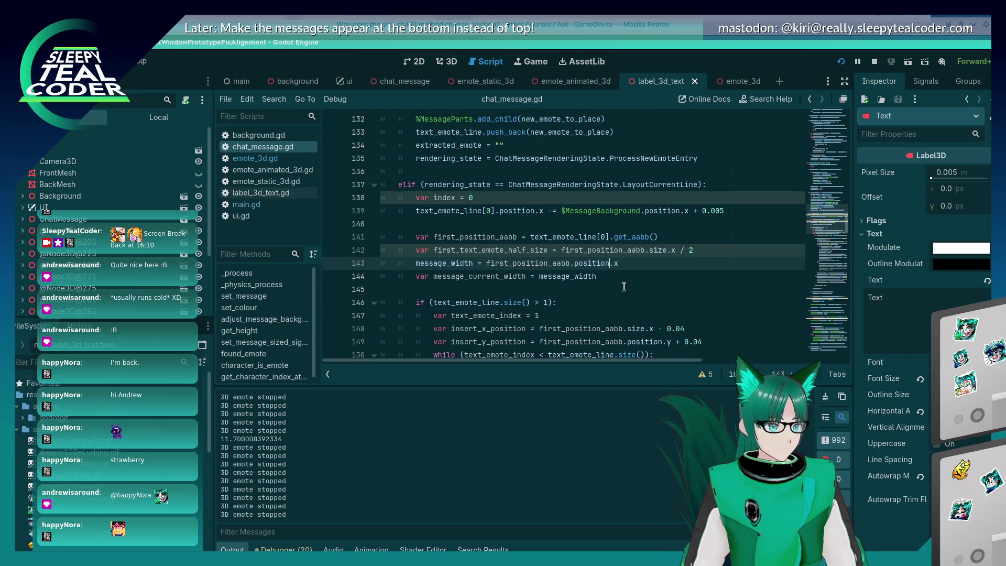
key(alt+Tab)
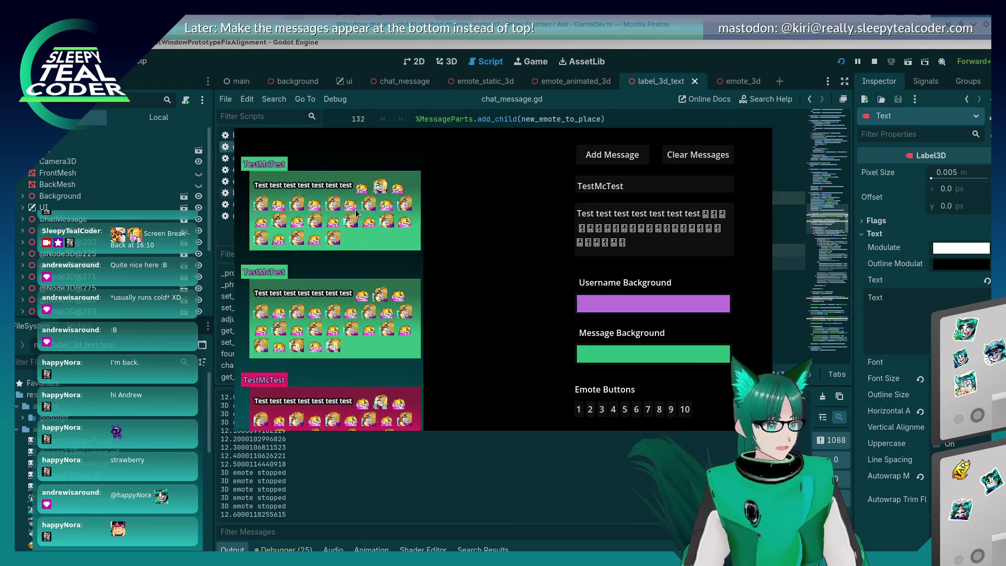
key(alt+Tab)
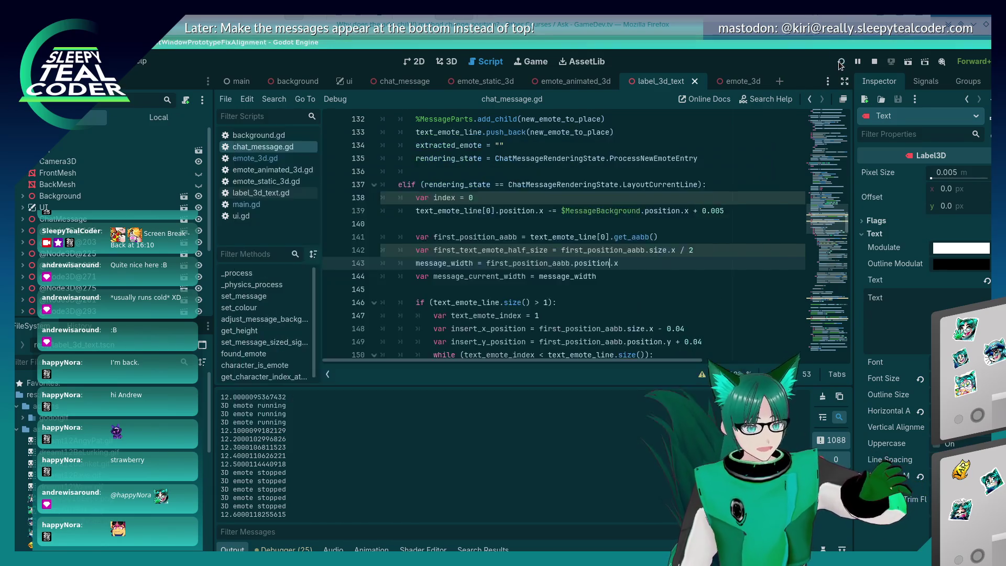
key(F5)
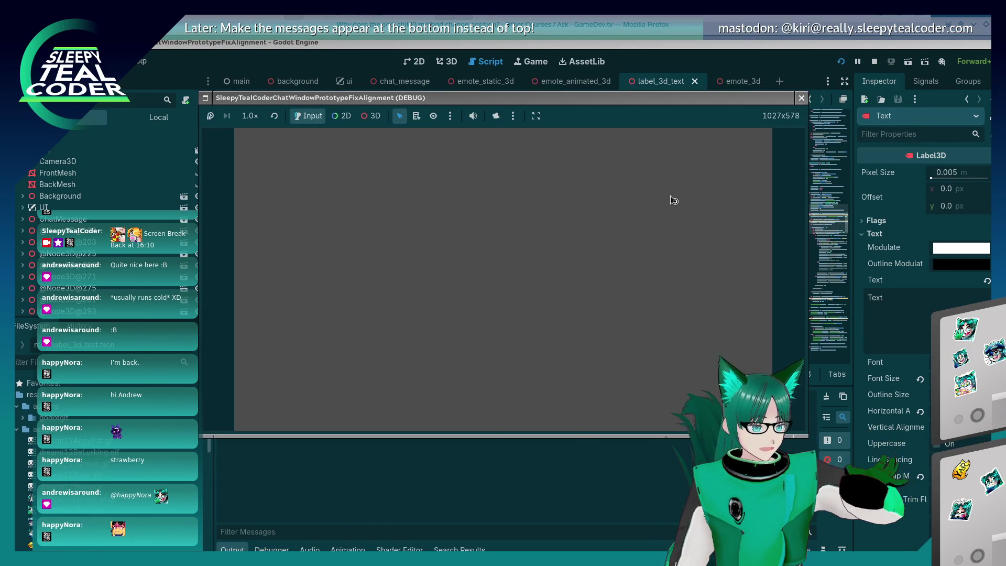
- Re-run the project with F5 and add fresh test messages
click(621, 155)
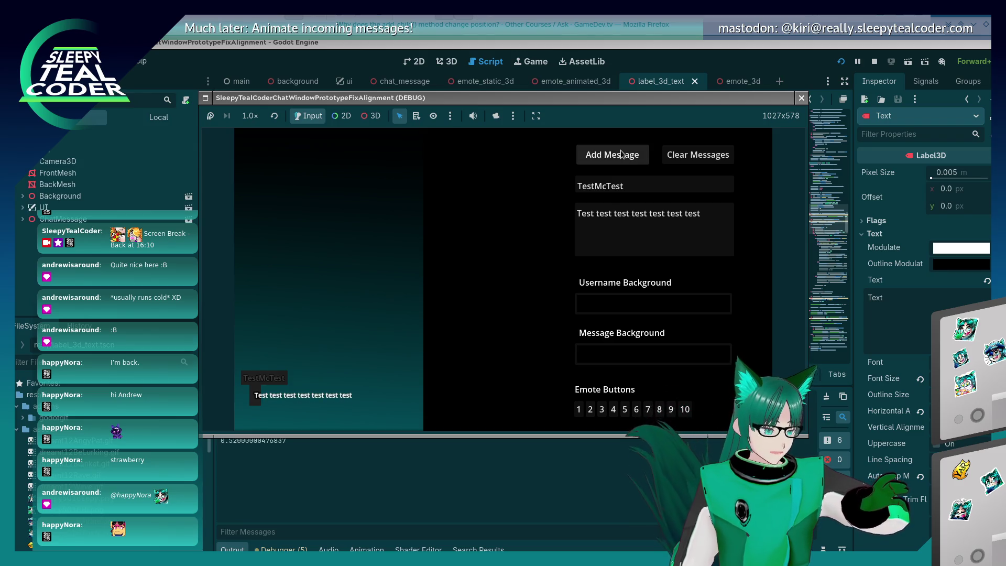
click(655, 60)
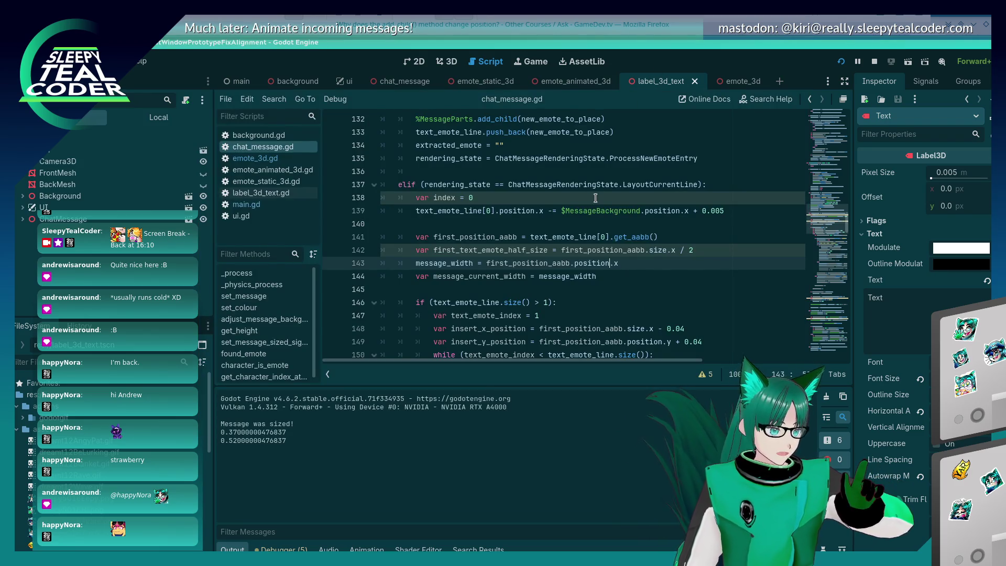
key(F5)
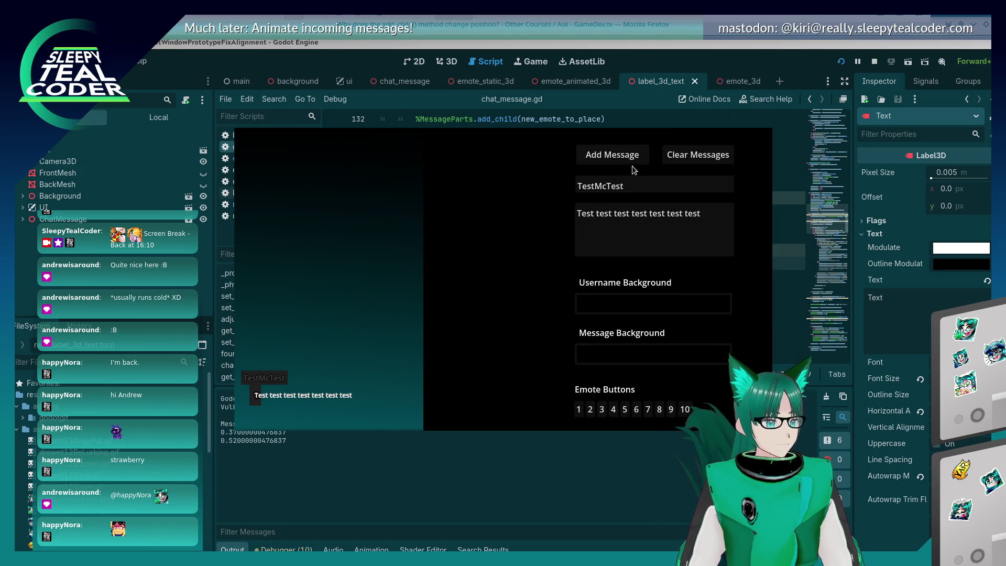
click(630, 161)
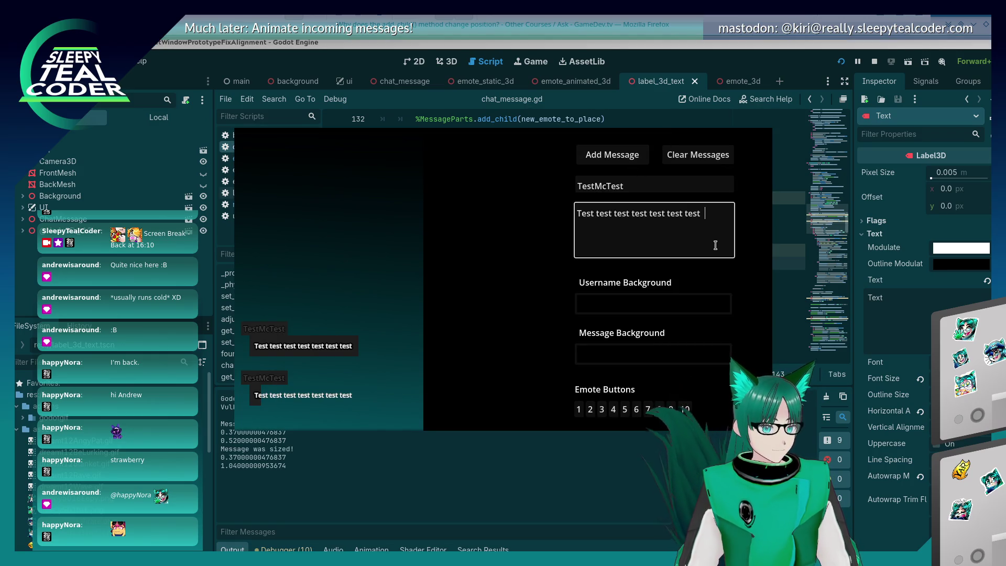
- Append emotes to the message text until they wrap onto a second line
click(613, 409)
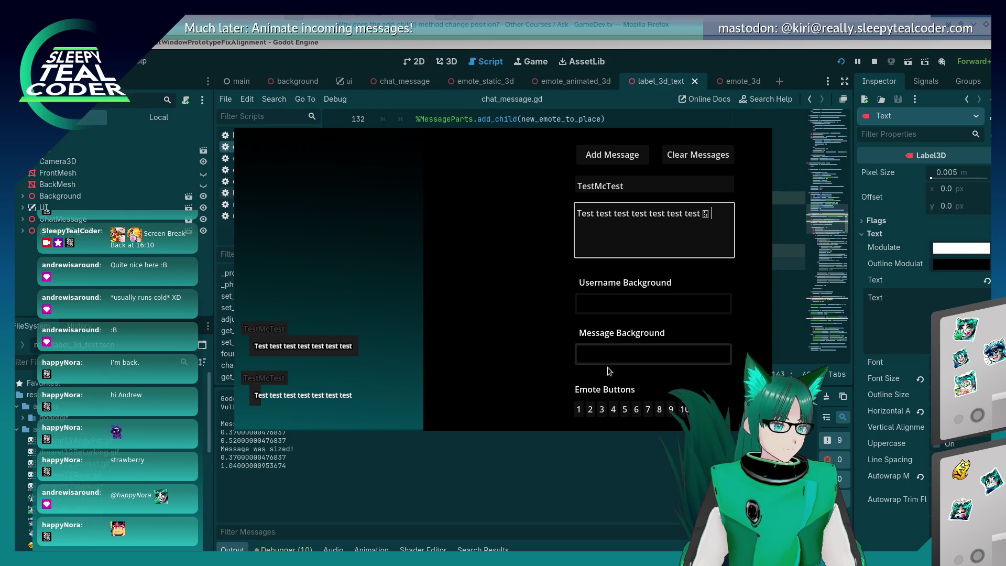
click(590, 409)
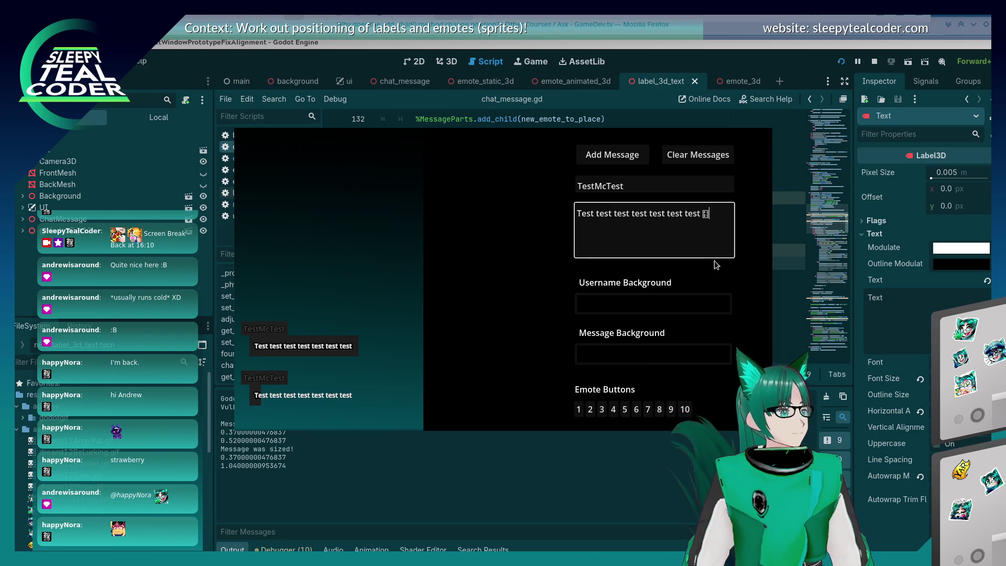
click(592, 410)
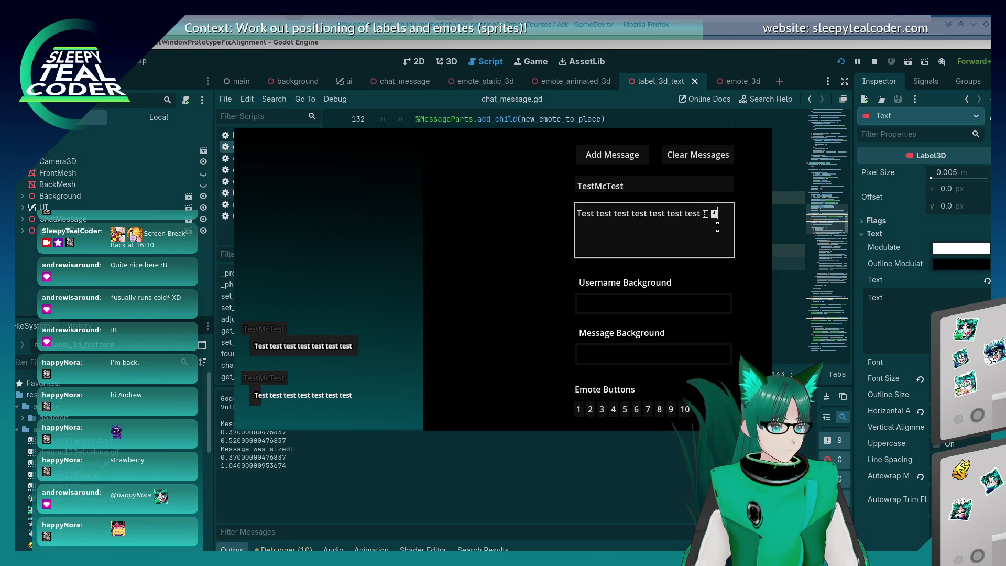
click(602, 410)
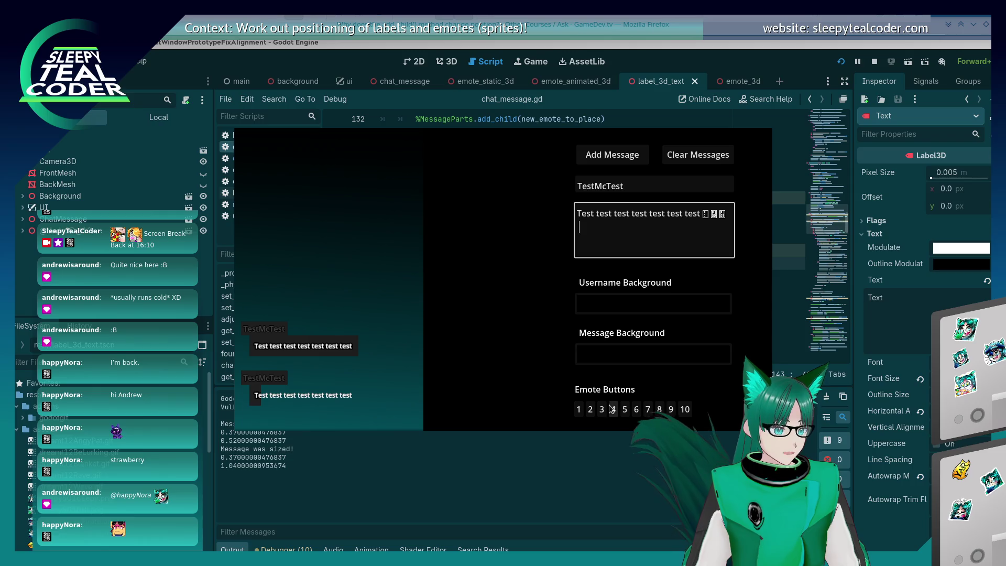
click(624, 409)
click(624, 408)
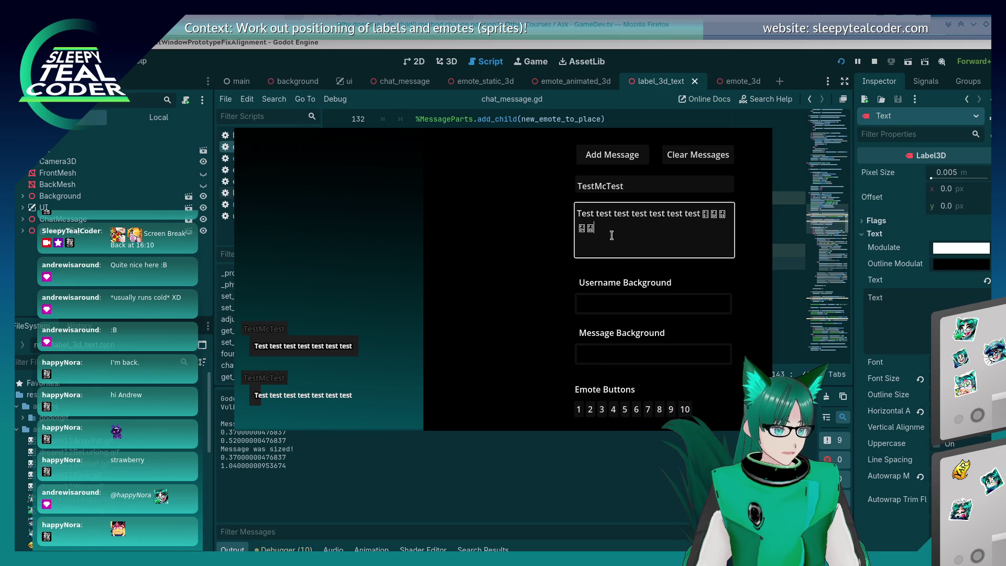
click(625, 408)
click(658, 416)
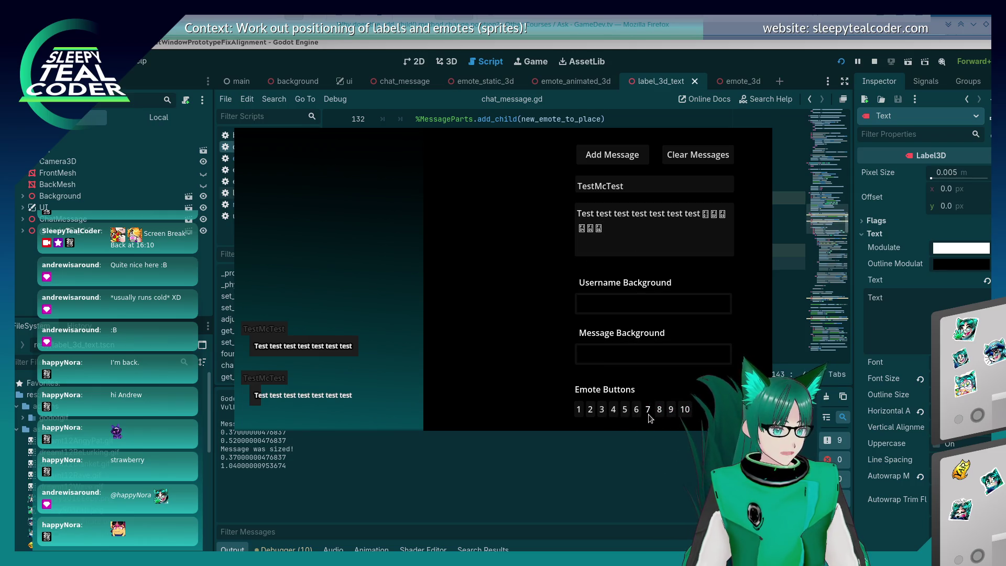
click(658, 416)
click(684, 408)
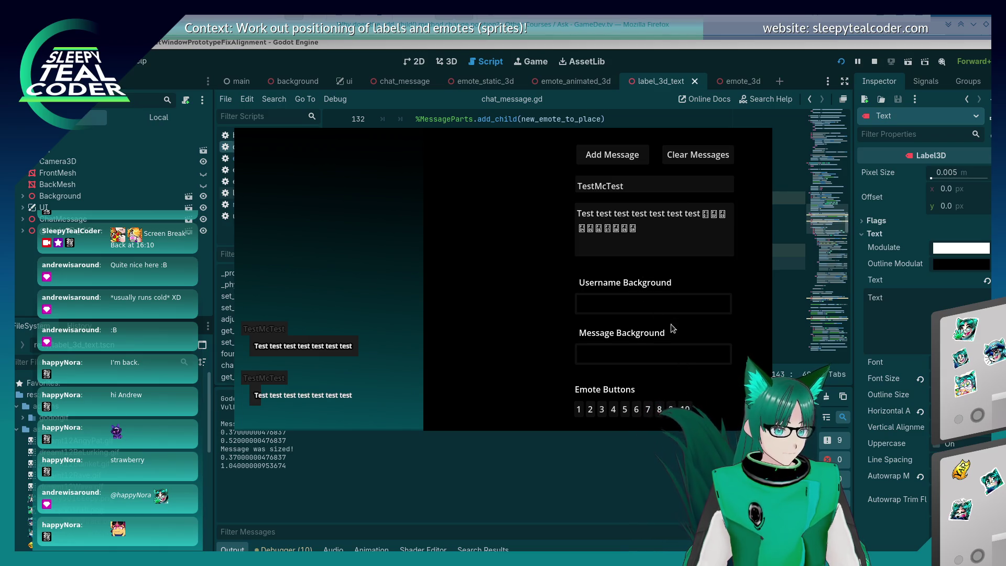
- Set the Message Background colour to magenta d441e0
click(694, 309)
click(671, 151)
key(Escape)
click(655, 354)
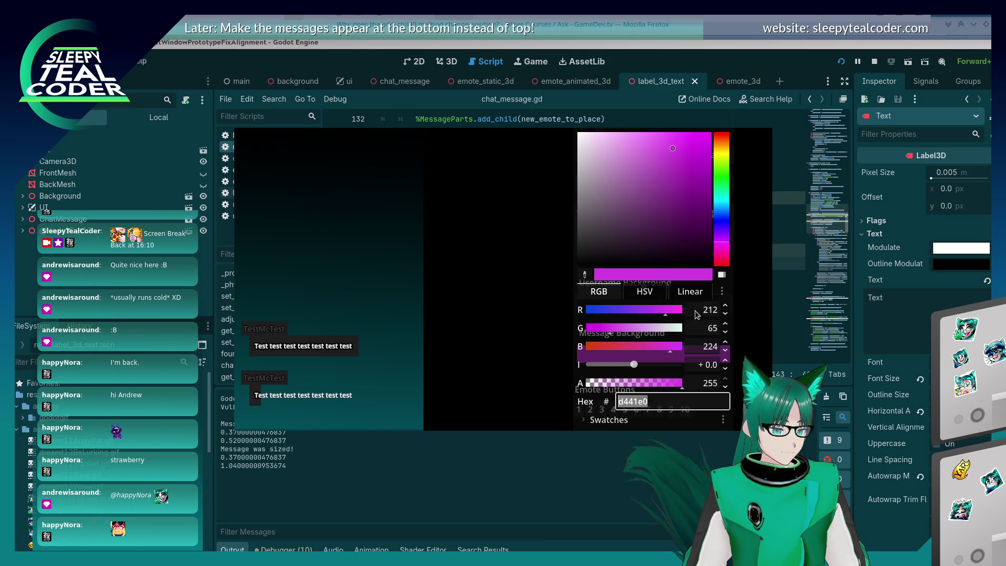
- Darken the Message Background to ab0f88 and make the Username Background teal
click(700, 176)
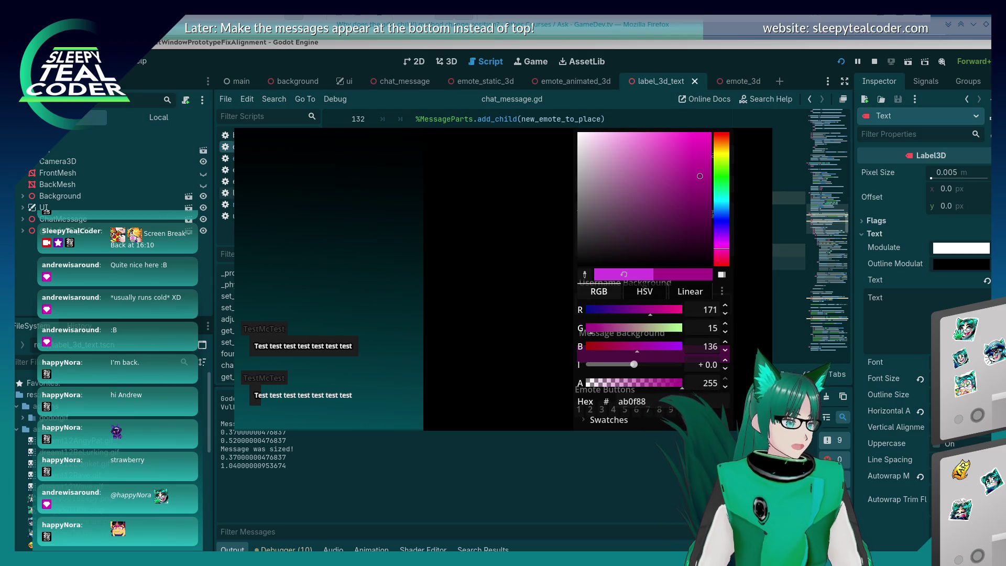
click(692, 477)
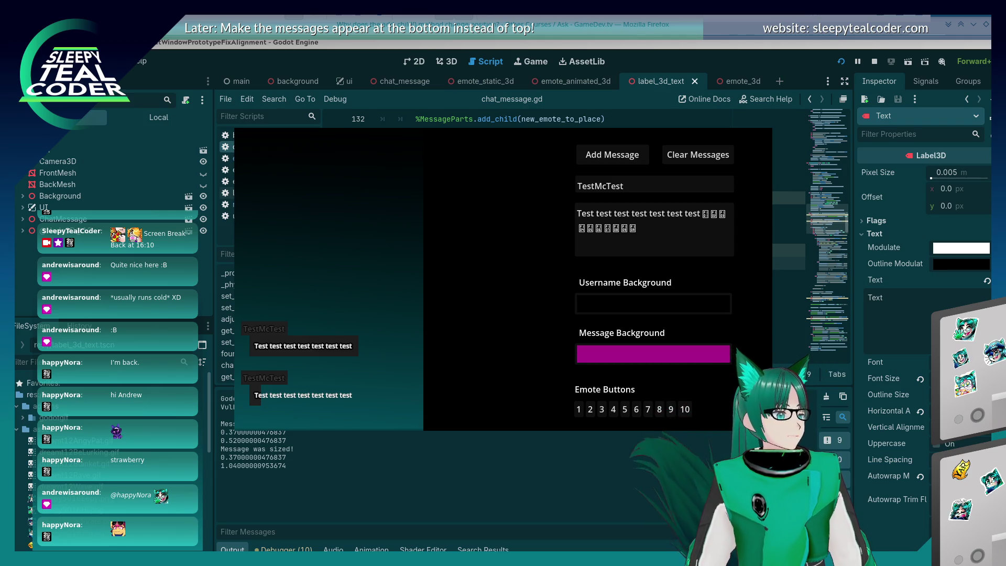
click(655, 302)
click(720, 190)
click(660, 169)
key(Escape)
- Post test messages after copying extra emotes into the text, reaching three emote rows
click(592, 156)
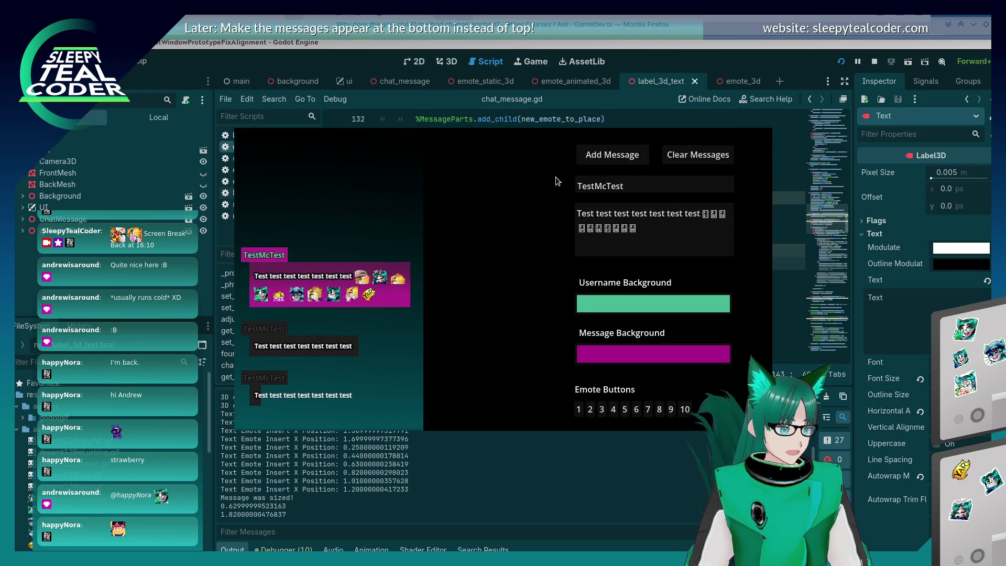
drag(702, 213, 709, 228)
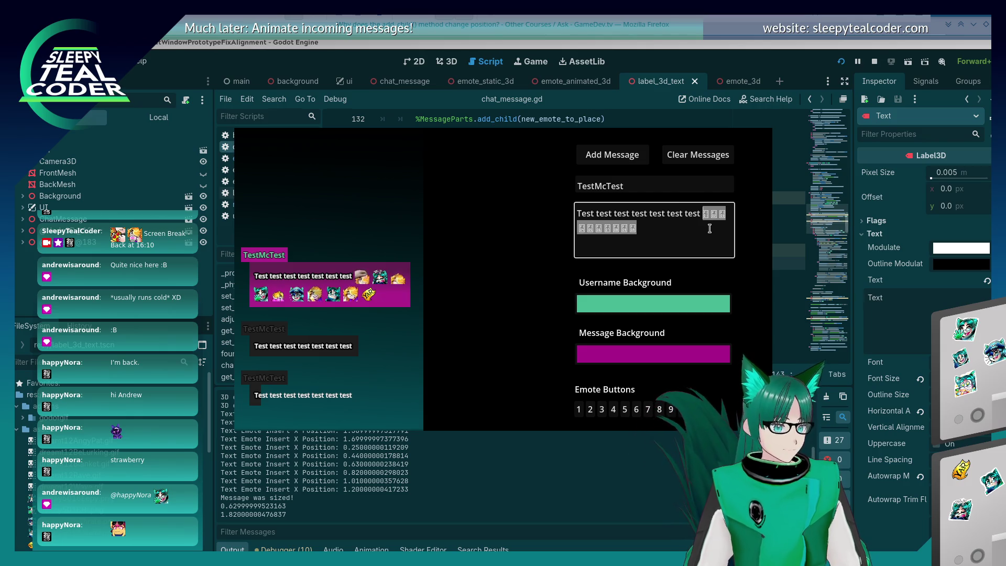
key(ctrl+c)
key(ctrl+v)
key(ctrl+v)
click(629, 162)
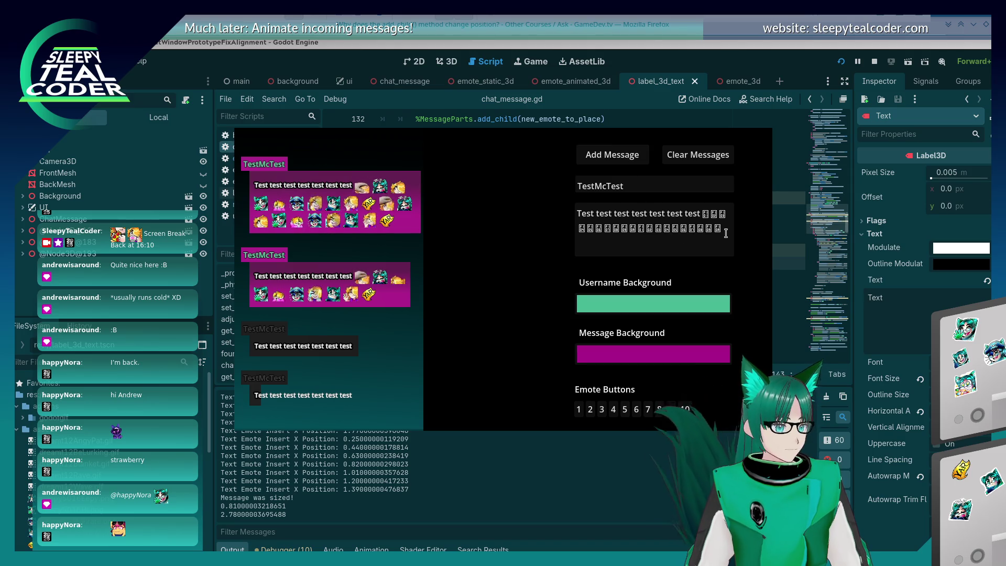
click(727, 231)
key(ctrl+v)
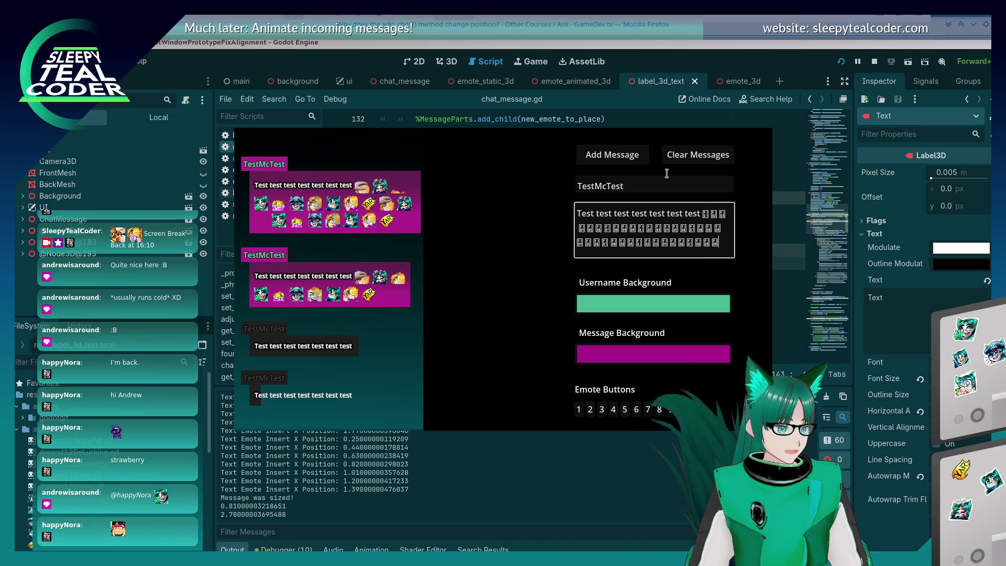
click(612, 155)
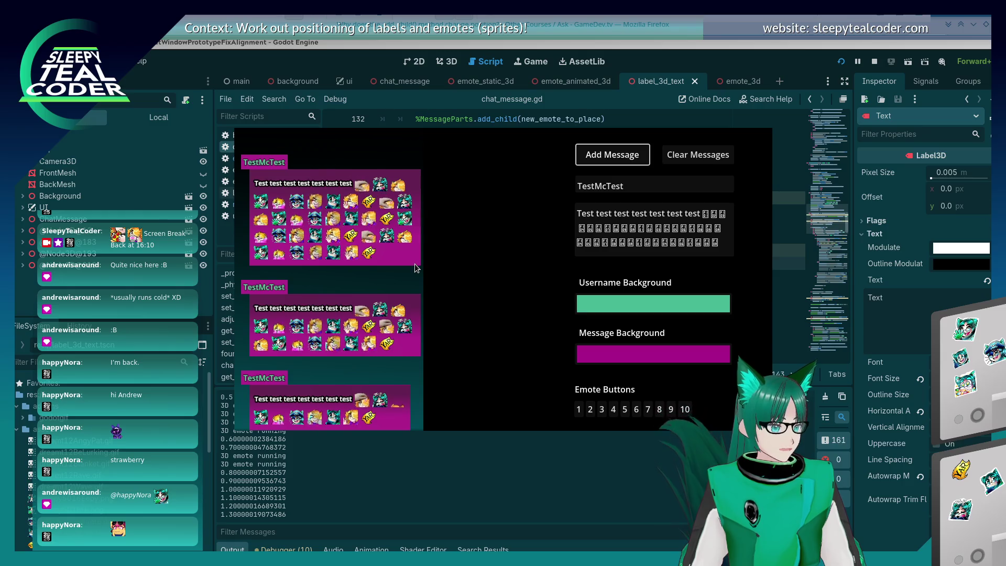
- Paste 46b893 as the Message Background colour
click(595, 356)
click(738, 388)
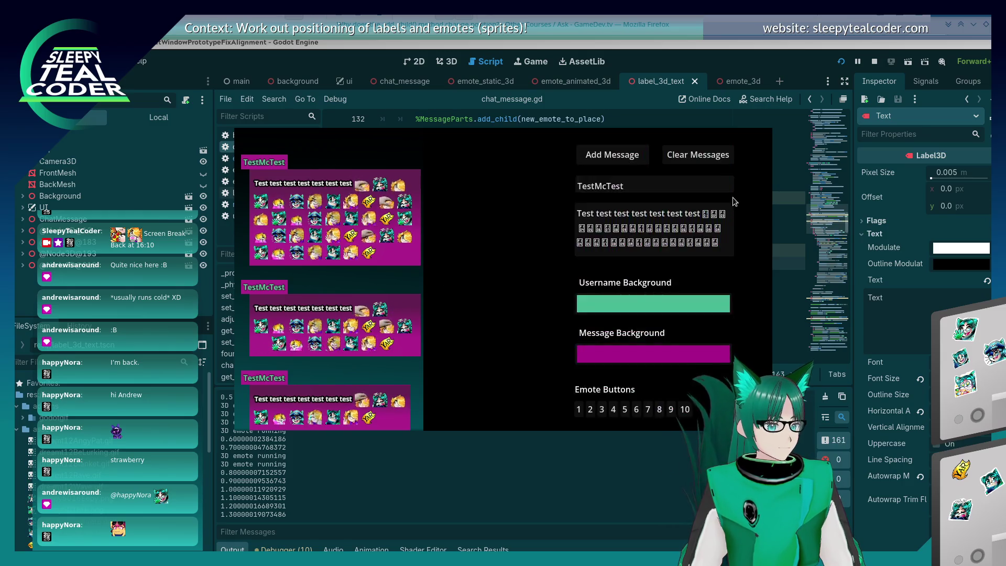
click(688, 346)
key(ctrl+v)
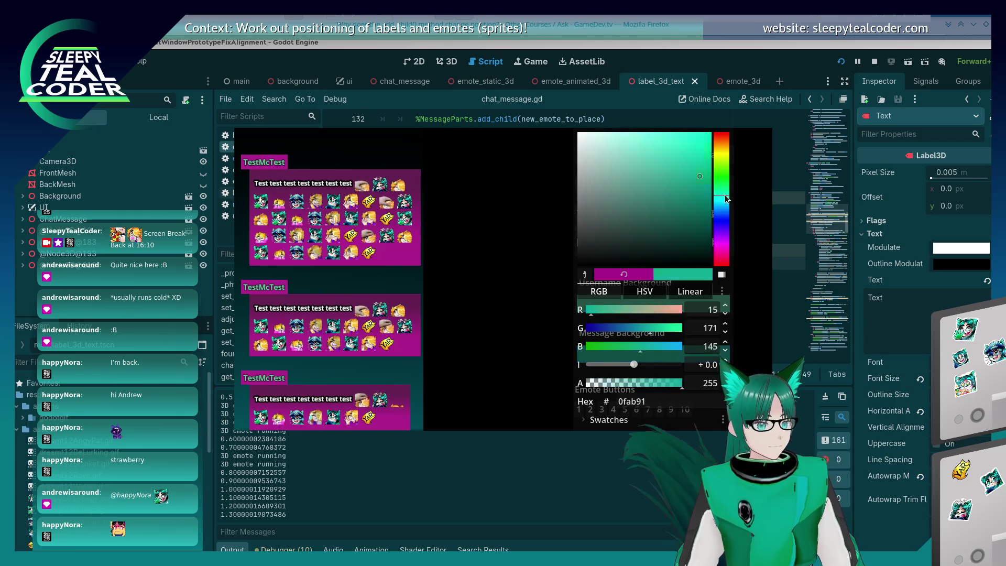
click(529, 294)
- Make the Username Background yellow-green and post a test message showing the new colours
click(619, 303)
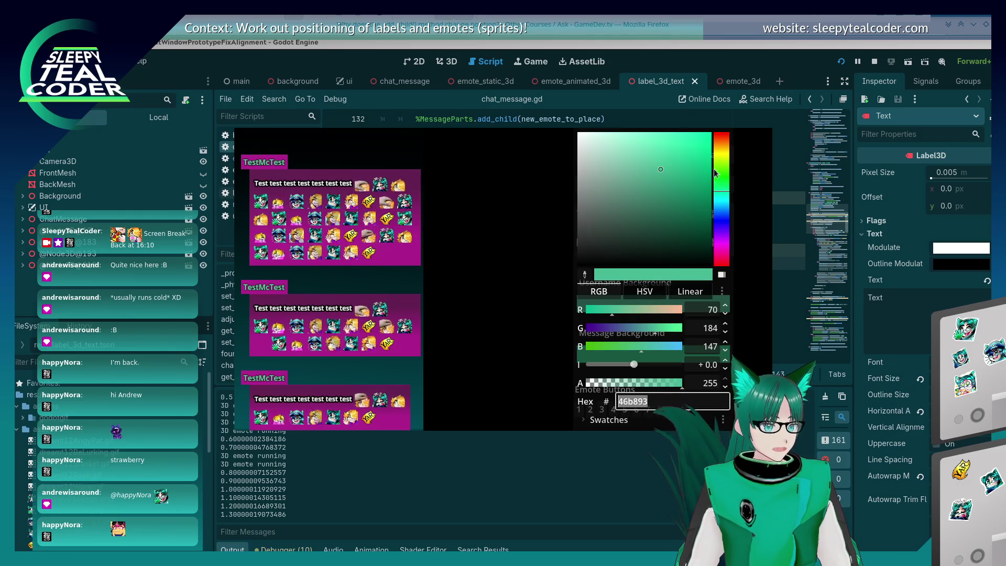
key(ctrl+v)
key(Escape)
click(600, 160)
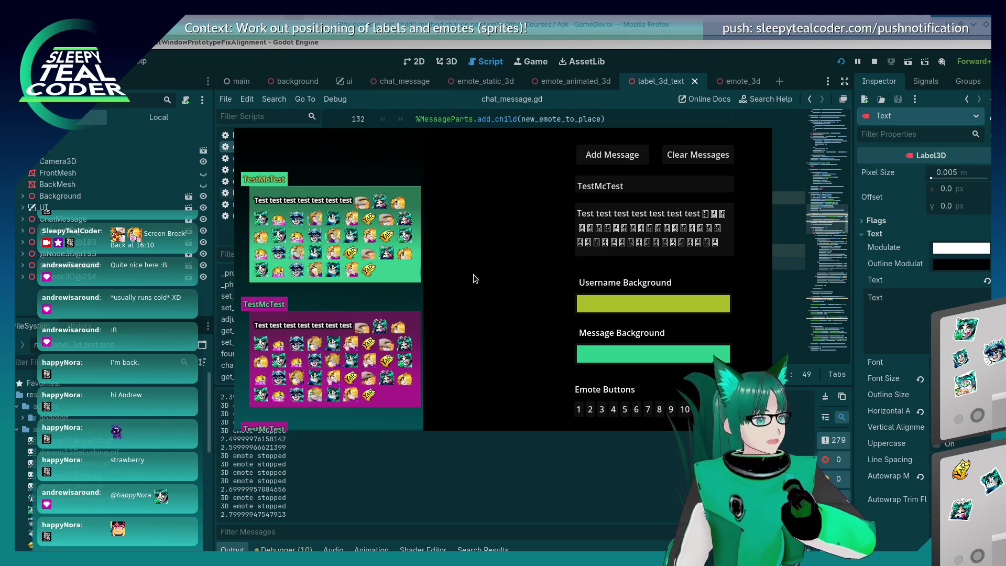
key(alt+Tab)
key(alt+Tab)
key(alt+Tab)
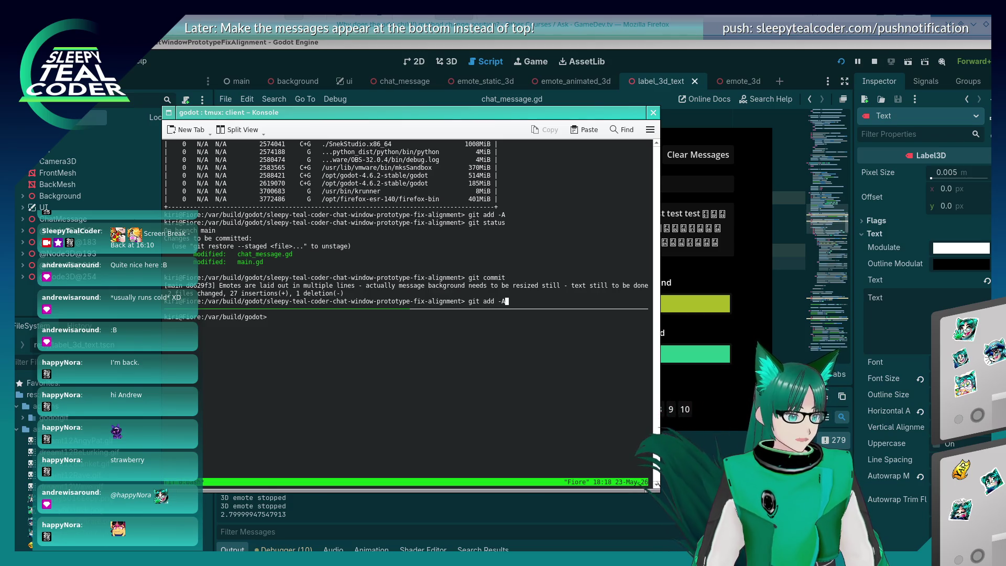
- Stage all changes with git add -A and check git status
key(Return)
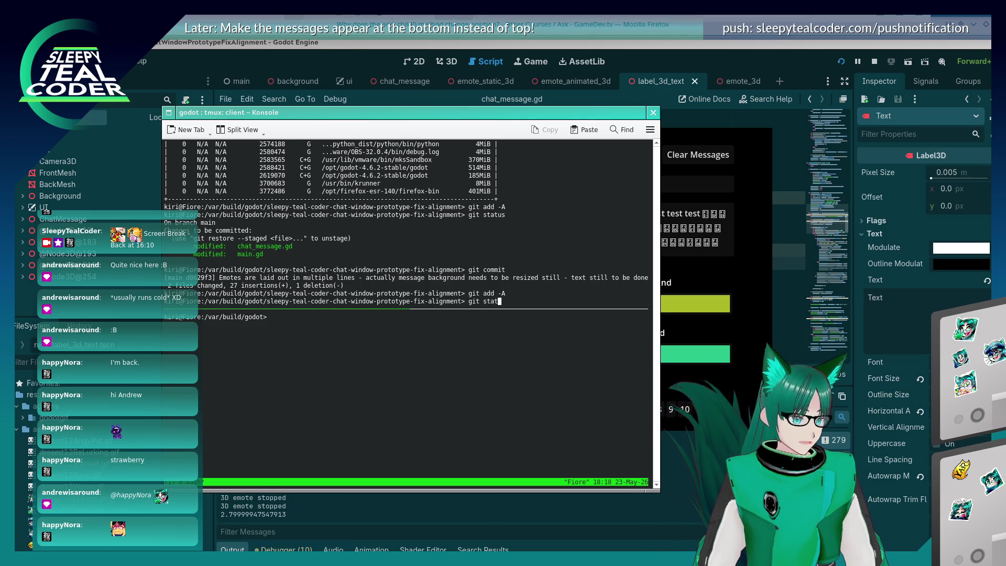
text(us)
key(Return)
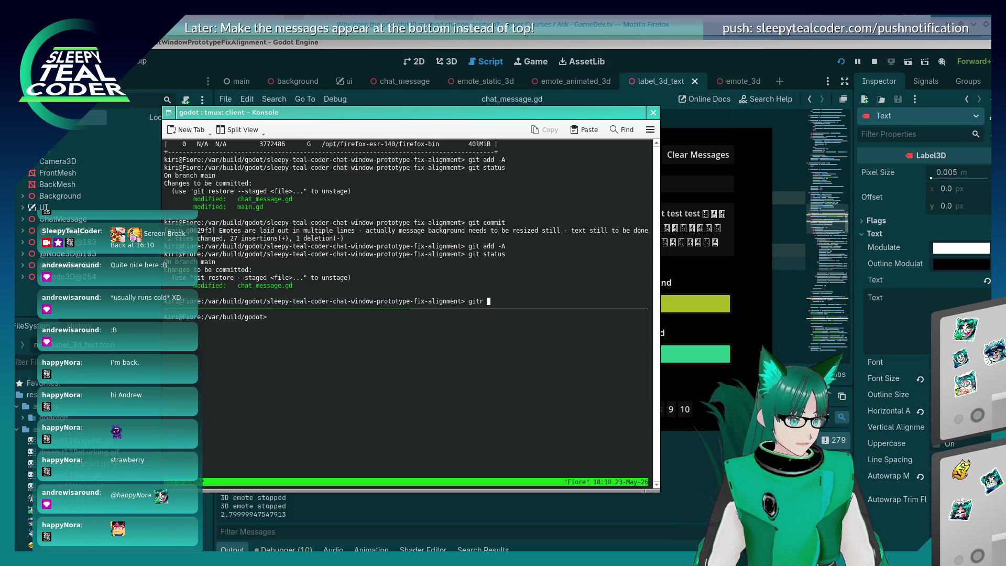
- Commit with a nano message saying resizing improved but is still slightly too far right
key(Return)
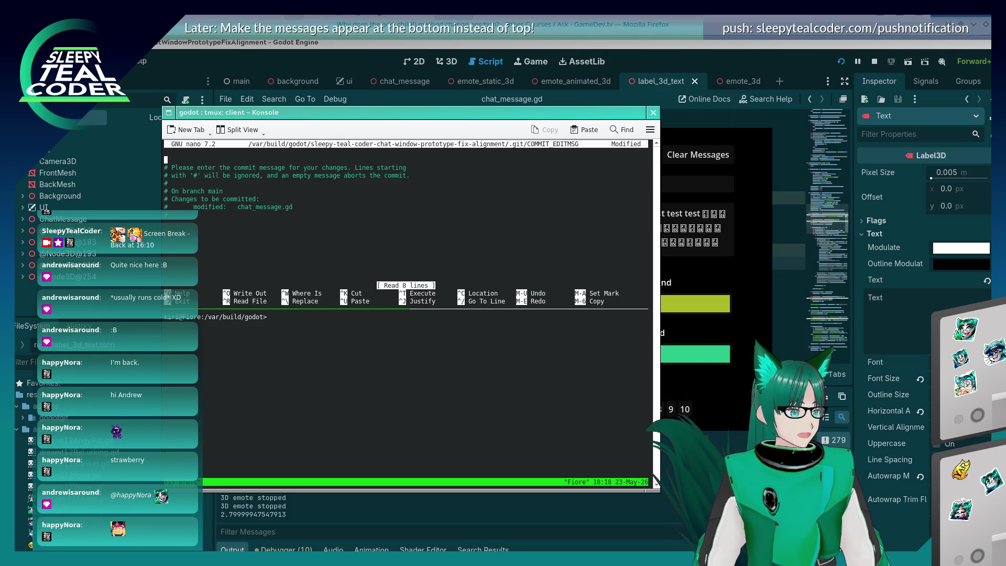
text(Resizing of messa)
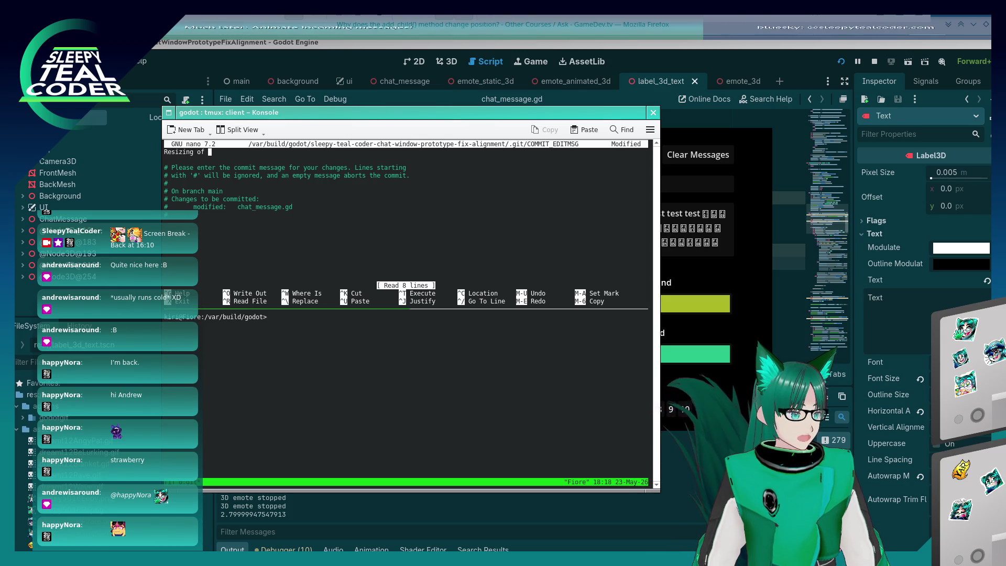
text(ge)
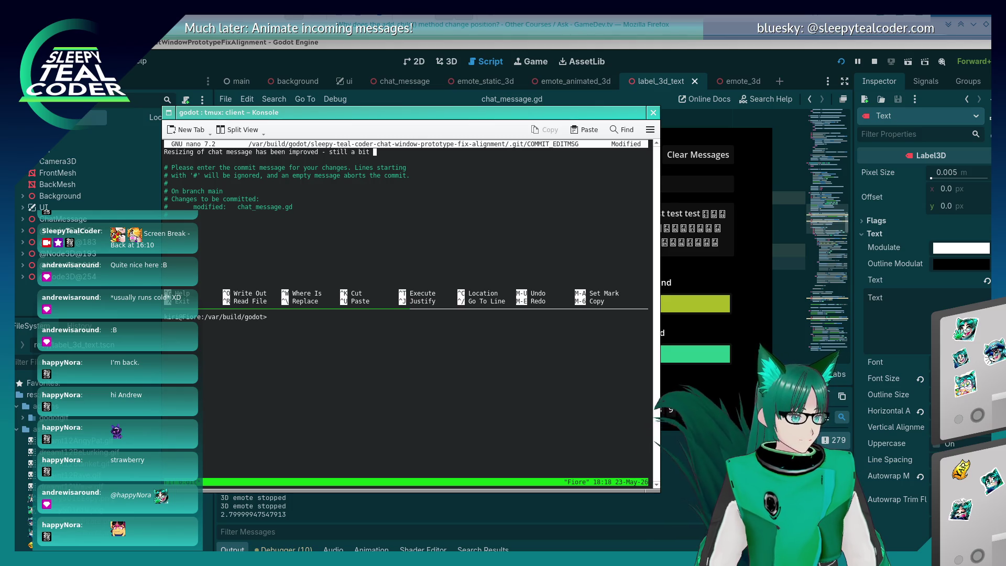
key(BackSpace)
key(BackSpace)
text(n the ri)
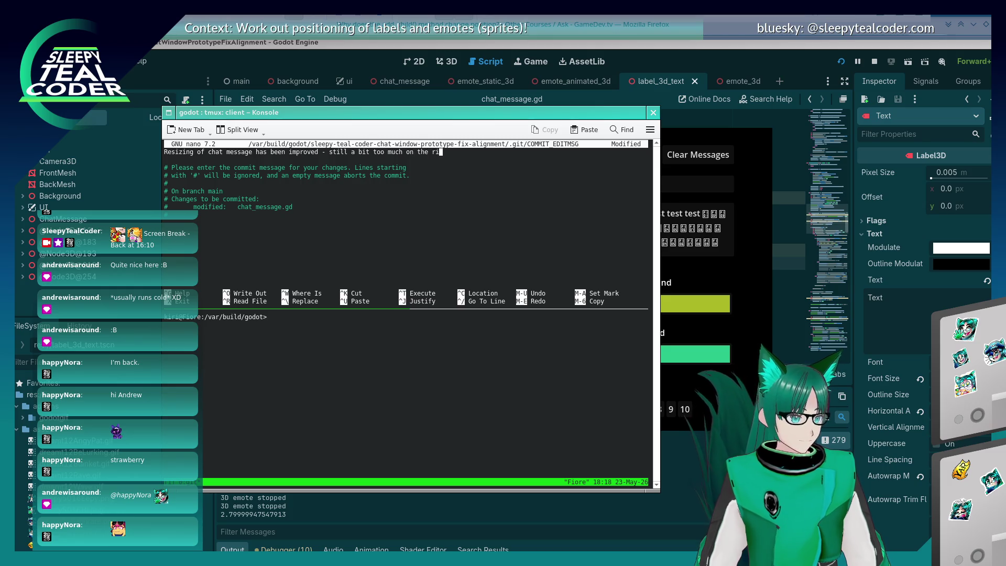
key(ctrl+o)
key(Return)
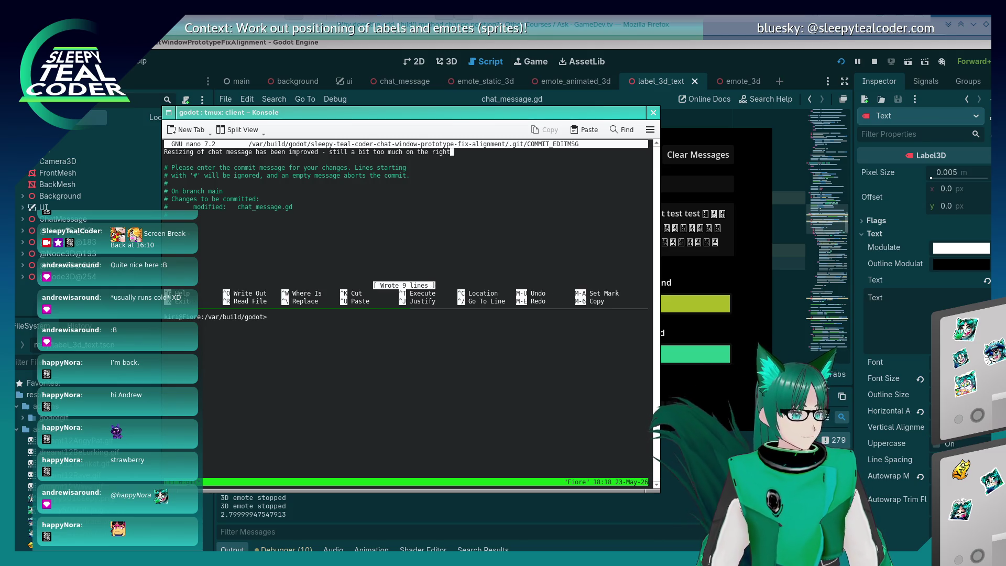
key(ctrl+x)
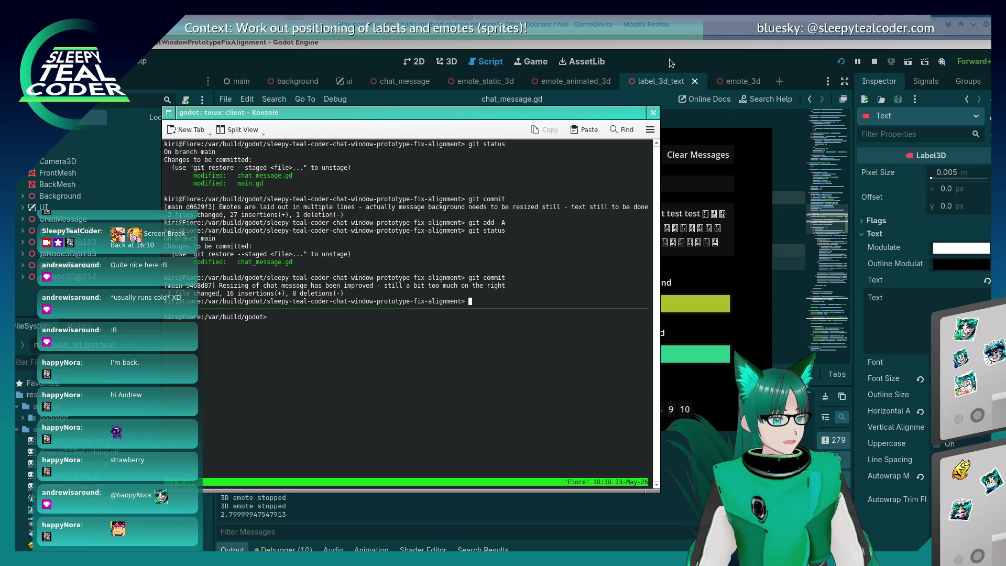
click(735, 204)
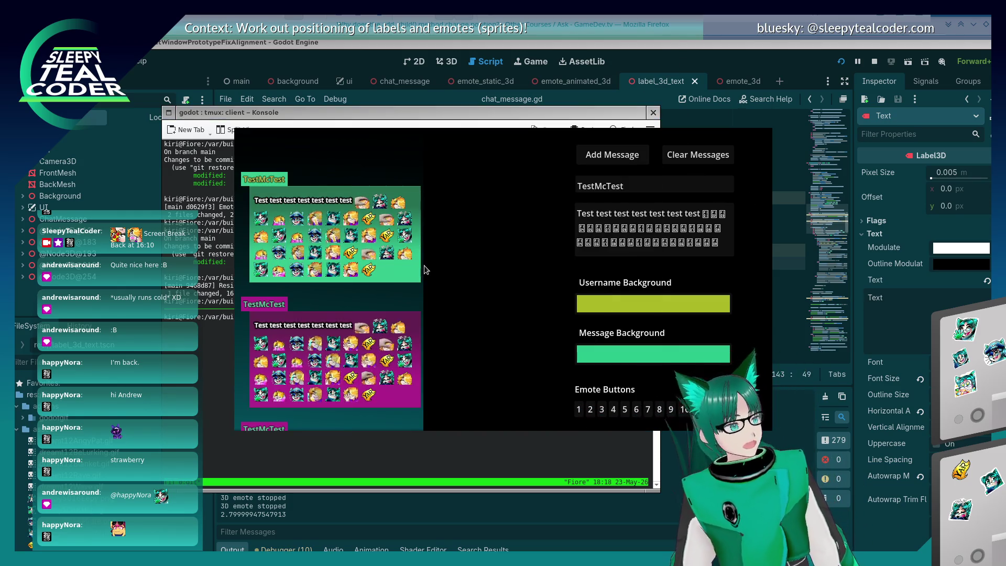